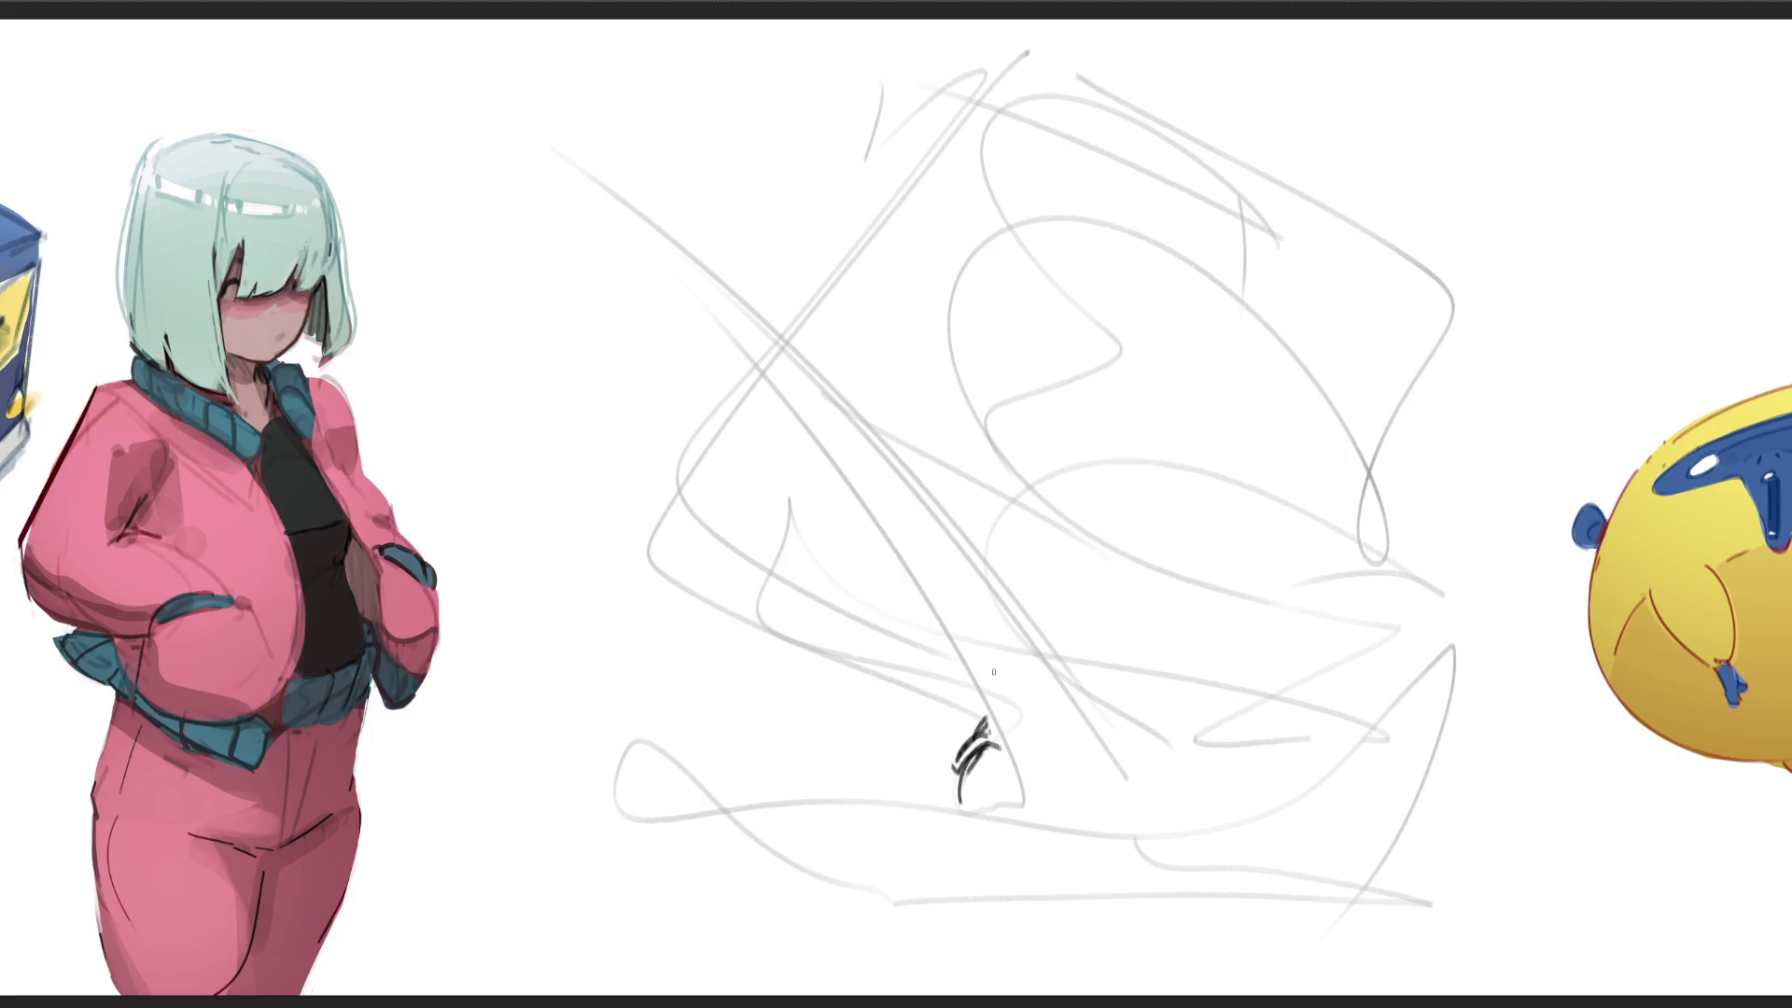
Step: Ink the two claw tips at the end of the snout and darken them with hatching
{"action": "mouse_move", "coordinate": [1024, 828]}
{"action": "left_mouse_down"}
{"action": "mouse_move", "coordinate": [1022, 799]}
{"action": "mouse_move", "coordinate": [1035, 834]}
{"action": "mouse_move", "coordinate": [1018, 830]}
{"action": "left_mouse_up"}
{"action": "mouse_move", "coordinate": [1009, 779]}
{"action": "left_mouse_down"}
{"action": "mouse_move", "coordinate": [1009, 799]}
{"action": "mouse_move", "coordinate": [1000, 745]}
{"action": "mouse_move", "coordinate": [647, 193]}
{"action": "mouse_move", "coordinate": [1135, 712]}
{"action": "left_mouse_up"}
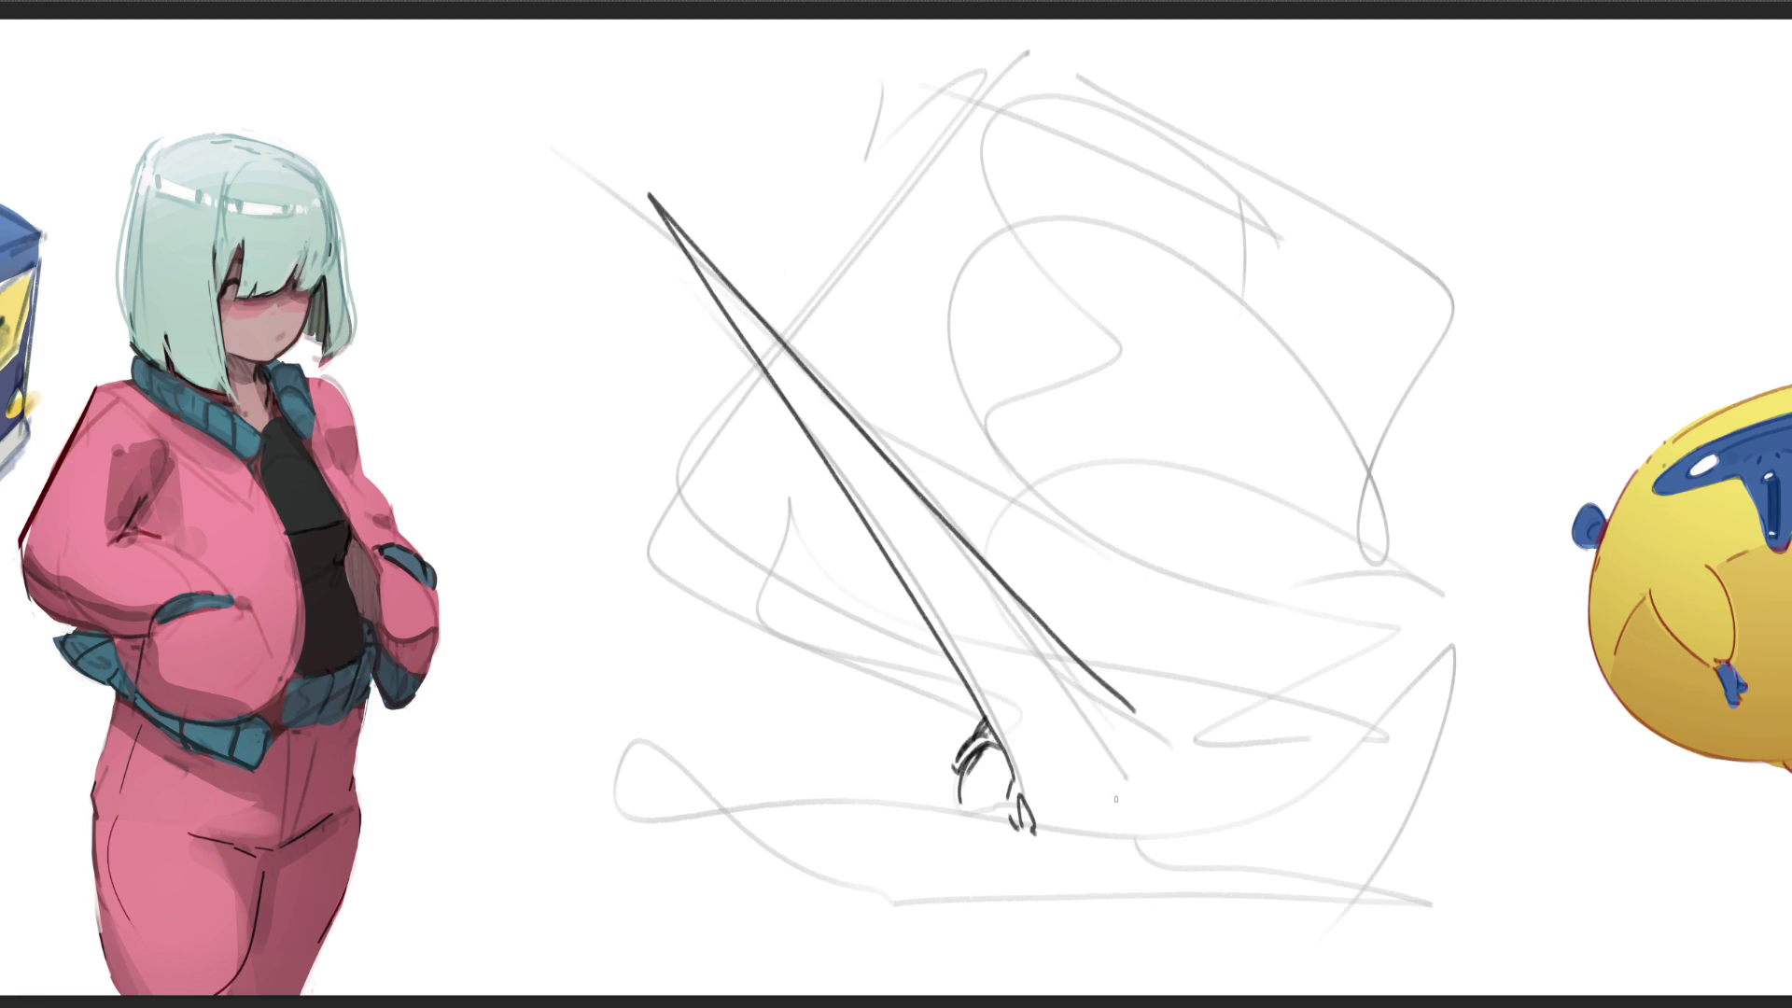
{"action": "mouse_move", "coordinate": [1120, 788]}
{"action": "left_mouse_down"}
{"action": "mouse_move", "coordinate": [1143, 838]}
{"action": "mouse_move", "coordinate": [1170, 841]}
{"action": "left_mouse_up"}
{"action": "left_click_drag", "start_coordinate": [1018, 799], "coordinate": [1040, 836]}
{"action": "left_click_drag", "start_coordinate": [1132, 797], "coordinate": [1168, 840]}
{"action": "left_click_drag", "start_coordinate": [1179, 750], "coordinate": [1213, 826]}
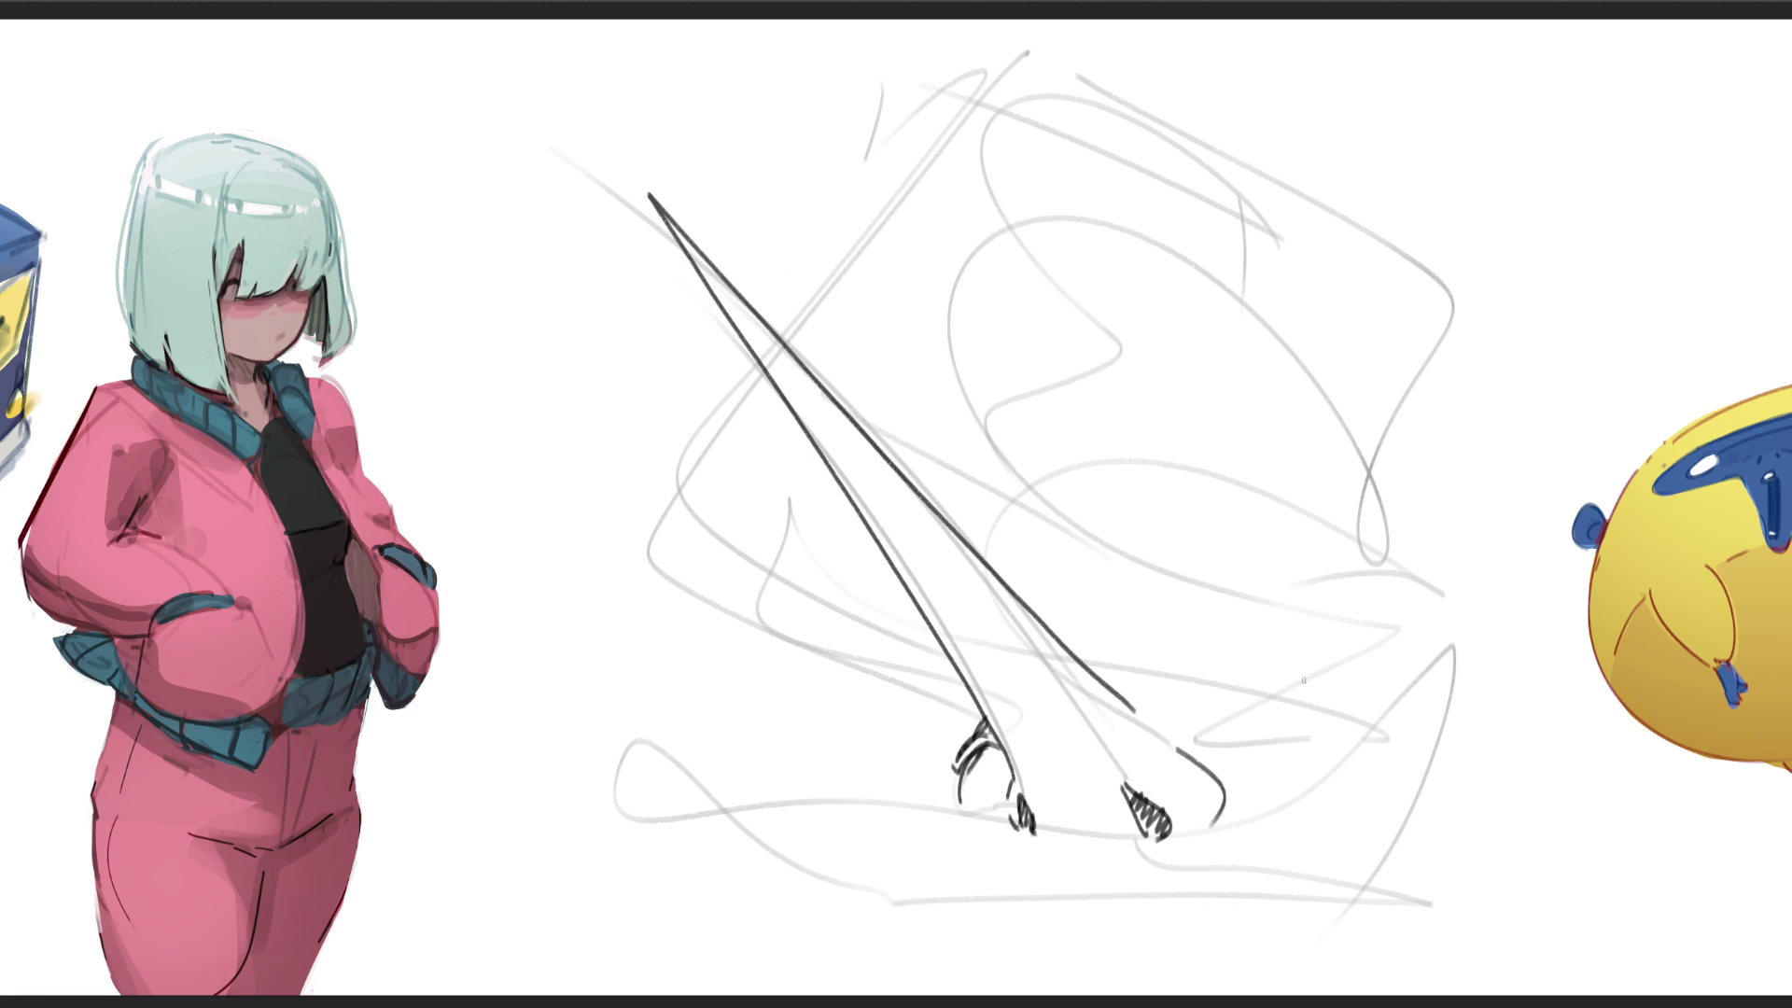
Step: Draw the eye's upper curve, hatch its inside and add the line beneath it
{"action": "left_click_drag", "start_coordinate": [1213, 741], "coordinate": [1356, 663]}
{"action": "left_click_drag", "start_coordinate": [1199, 720], "coordinate": [1309, 658]}
{"action": "left_click_drag", "start_coordinate": [1191, 689], "coordinate": [1213, 654]}
{"action": "left_click_drag", "start_coordinate": [1237, 720], "coordinate": [1290, 674]}
{"action": "left_click_drag", "start_coordinate": [1232, 752], "coordinate": [1370, 712]}
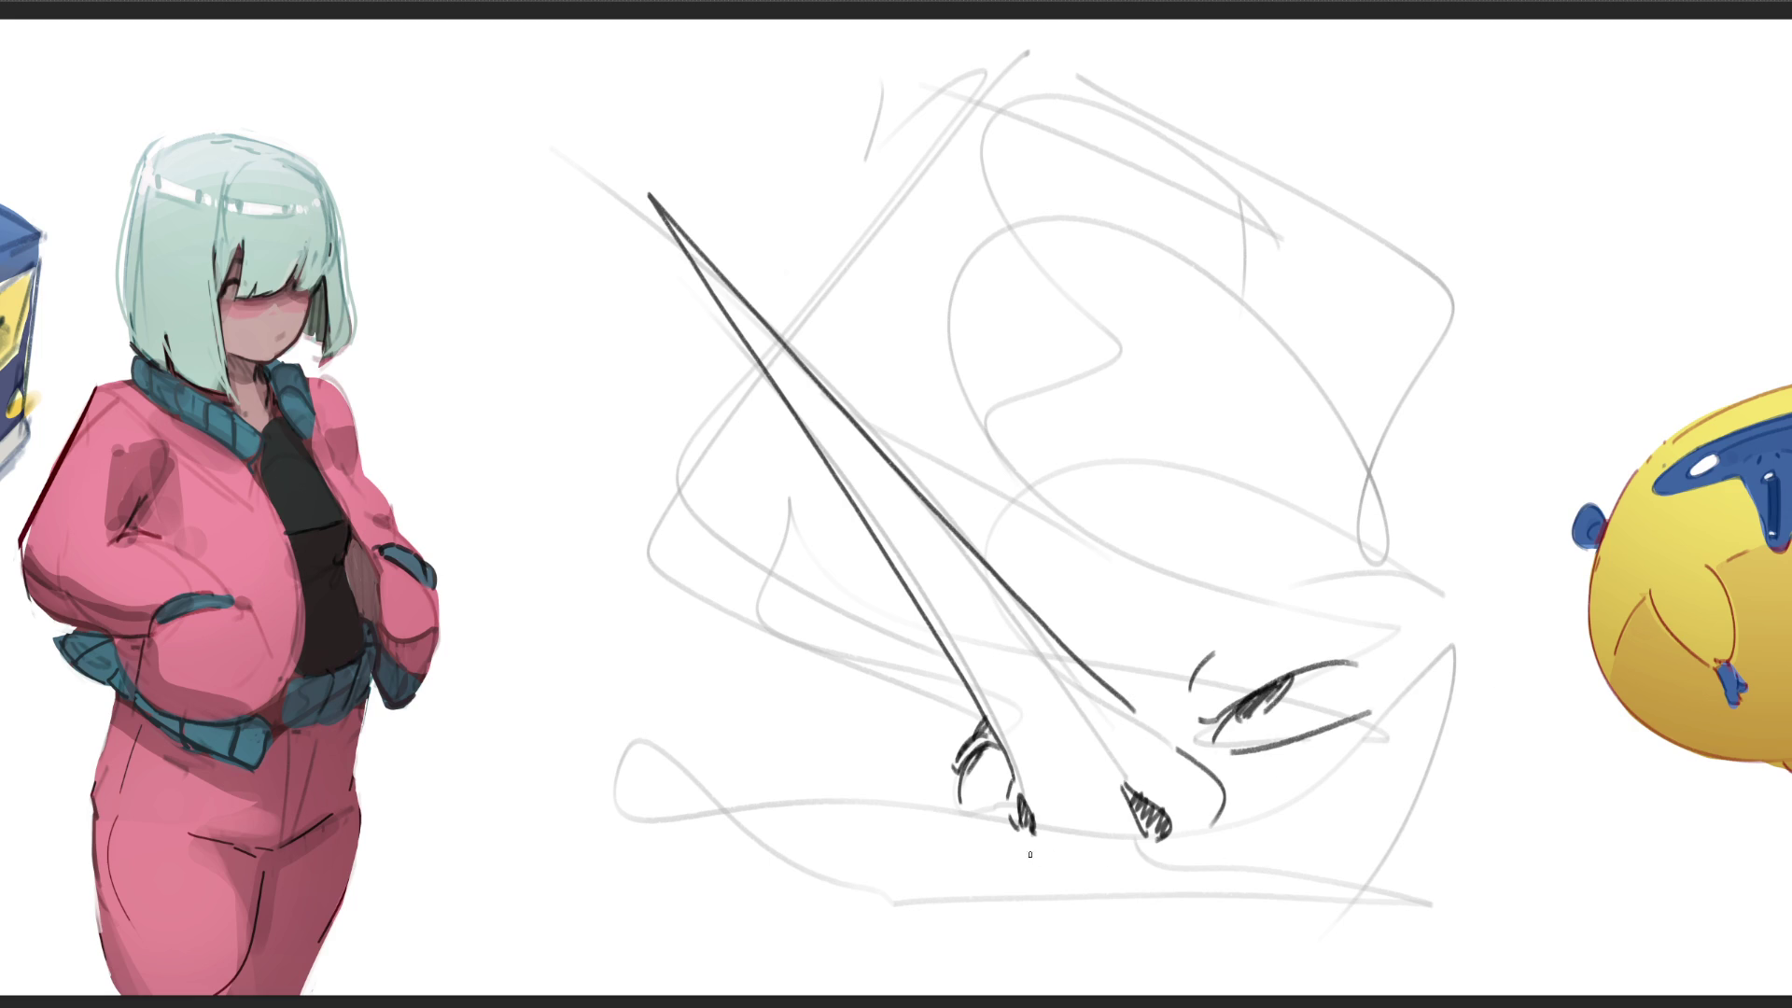
Step: Try several jaw curves under the face, undoing the unwanted ones, and keep a jaw line below the nose
{"action": "mouse_move", "coordinate": [1024, 844]}
{"action": "left_mouse_down"}
{"action": "mouse_move", "coordinate": [1083, 874]}
{"action": "mouse_move", "coordinate": [1317, 810]}
{"action": "mouse_move", "coordinate": [1418, 738]}
{"action": "left_mouse_up"}
{"action": "left_click_drag", "start_coordinate": [1477, 678], "coordinate": [1339, 885]}
{"action": "left_click_drag", "start_coordinate": [1459, 711], "coordinate": [1325, 854]}
{"action": "key", "text": "ctrl+z"}
{"action": "mouse_move", "coordinate": [1053, 890]}
{"action": "left_mouse_down"}
{"action": "mouse_move", "coordinate": [1062, 910]}
{"action": "mouse_move", "coordinate": [1314, 843]}
{"action": "left_mouse_up"}
{"action": "mouse_move", "coordinate": [964, 849]}
{"action": "left_mouse_down"}
{"action": "mouse_move", "coordinate": [983, 890]}
{"action": "mouse_move", "coordinate": [1201, 964]}
{"action": "mouse_move", "coordinate": [1350, 871]}
{"action": "left_mouse_up"}
{"action": "key", "text": "ctrl+z"}
{"action": "mouse_move", "coordinate": [1020, 913]}
{"action": "left_mouse_down"}
{"action": "mouse_move", "coordinate": [1028, 946]}
{"action": "mouse_move", "coordinate": [1364, 857]}
{"action": "left_mouse_up"}
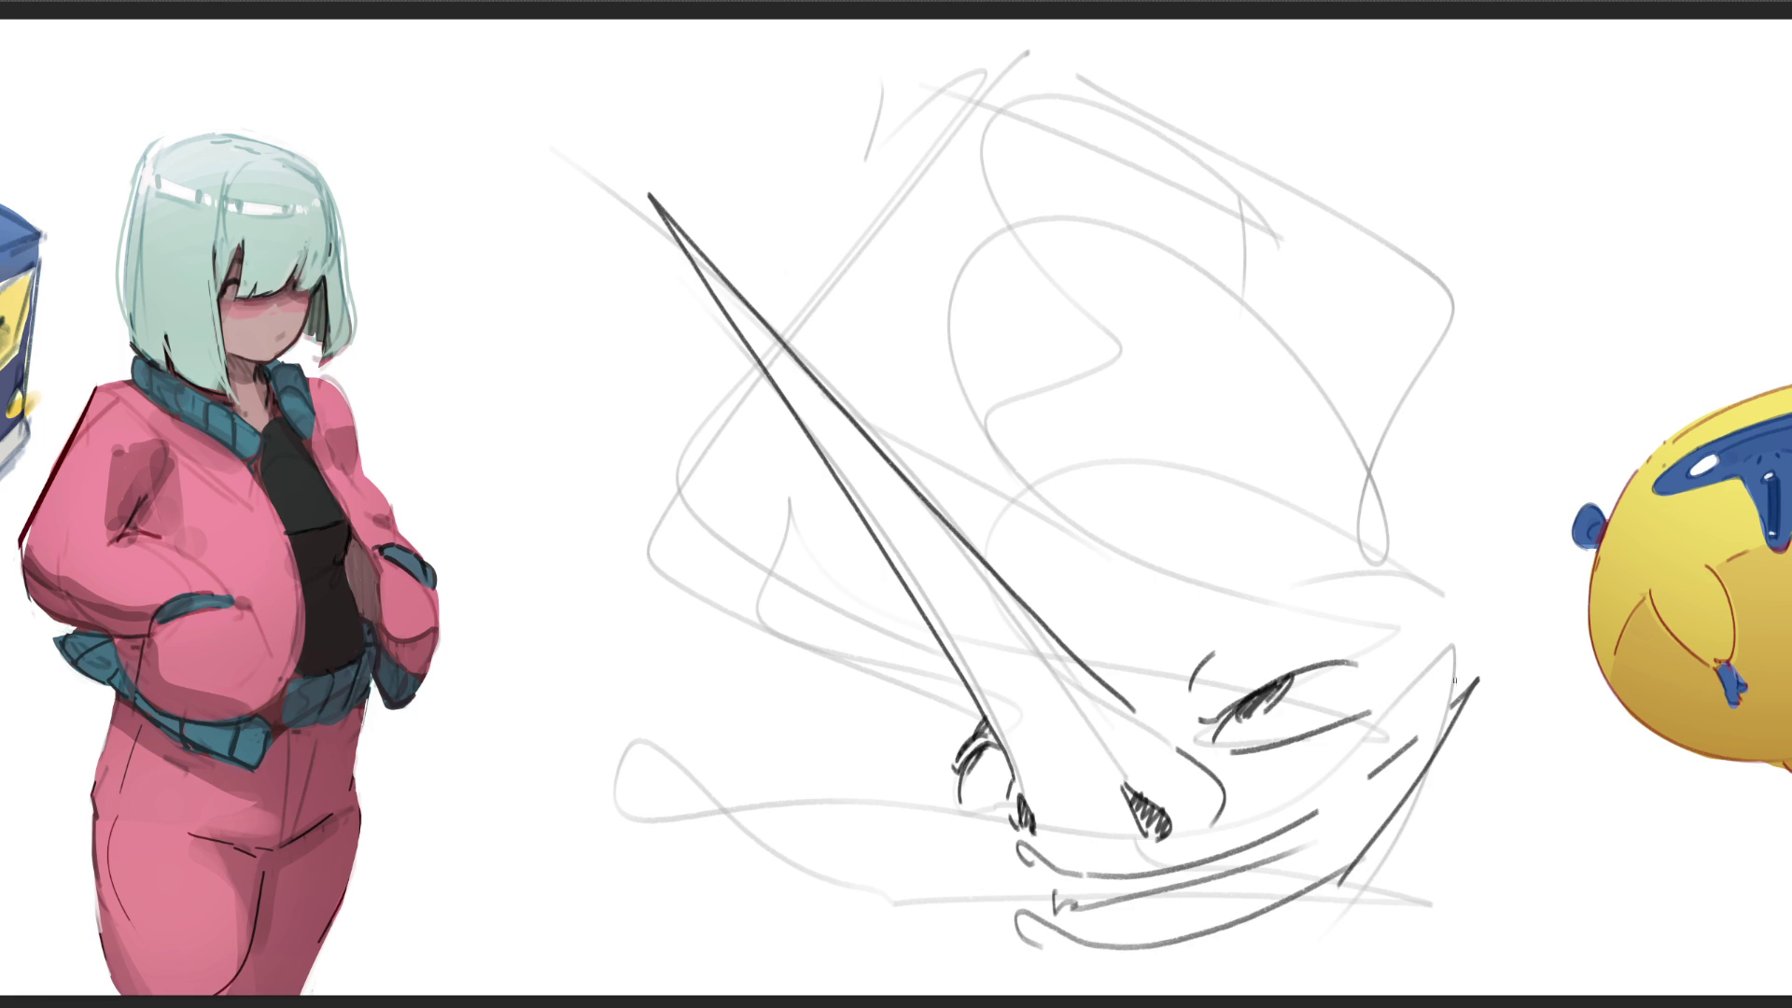
{"action": "key", "text": "ctrl+z"}
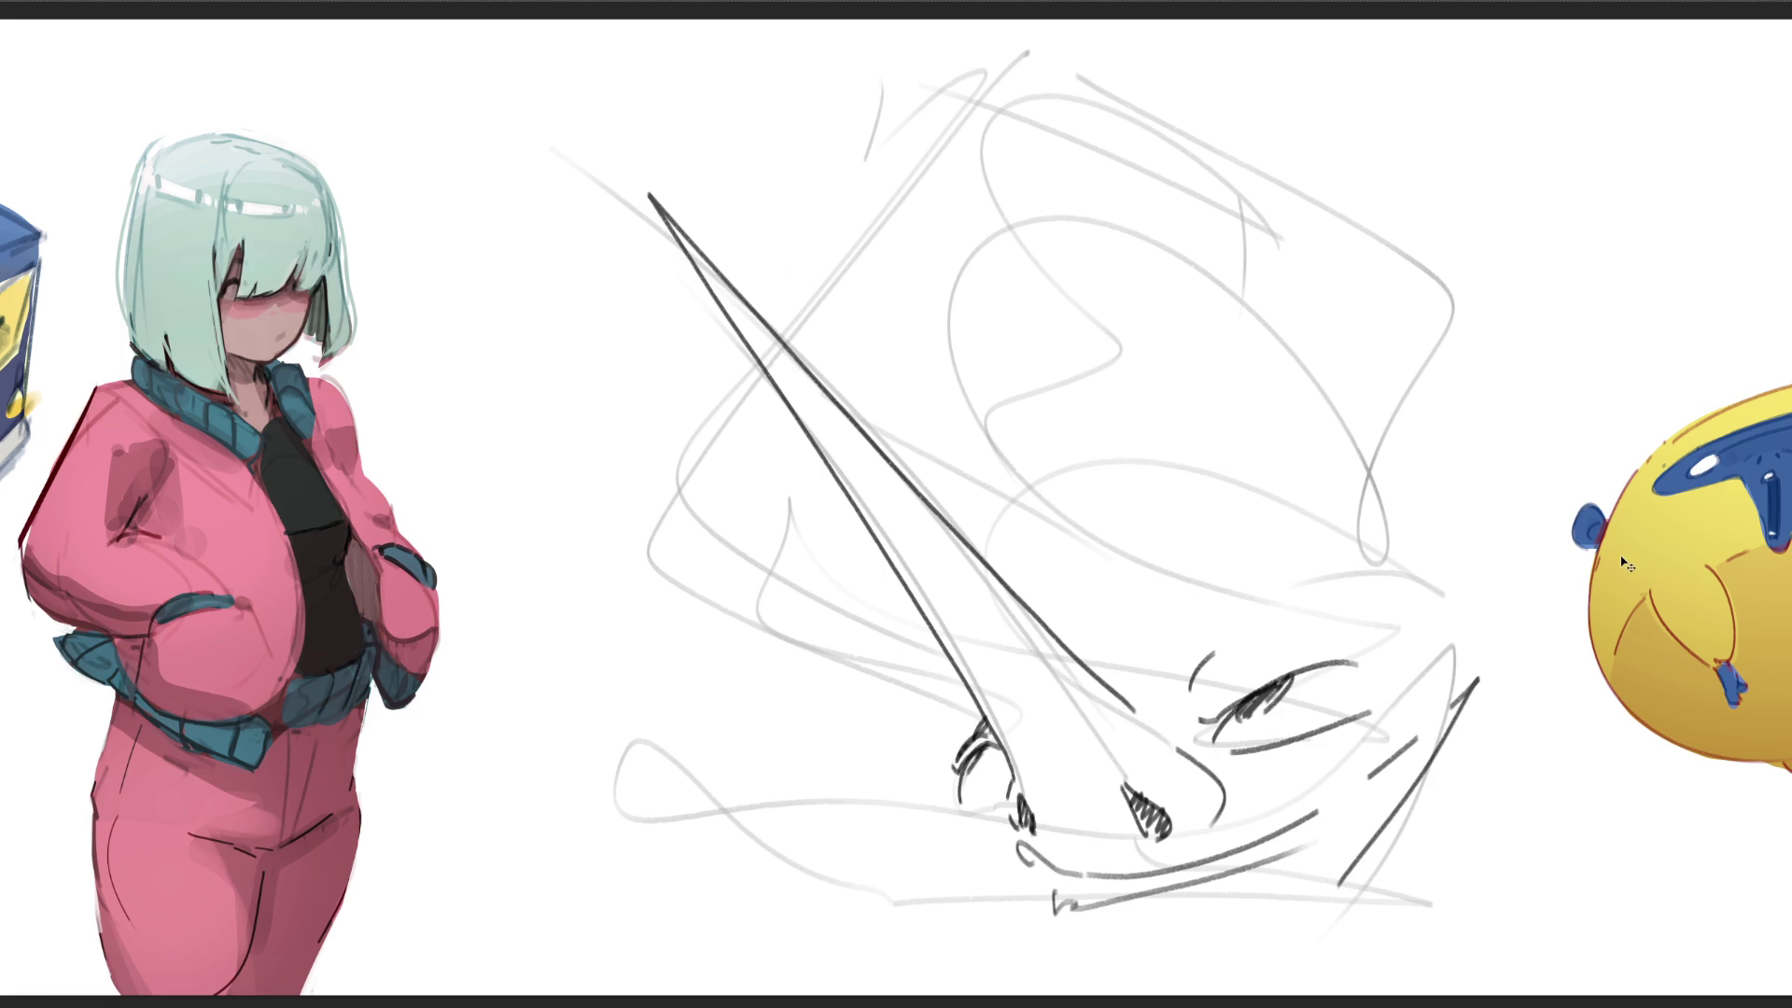
{"action": "key", "text": "ctrl+z"}
{"action": "key", "text": "ctrl+z"}
{"action": "key", "text": "ctrl+z"}
{"action": "key", "text": "ctrl+z"}
{"action": "key", "text": "ctrl+z"}
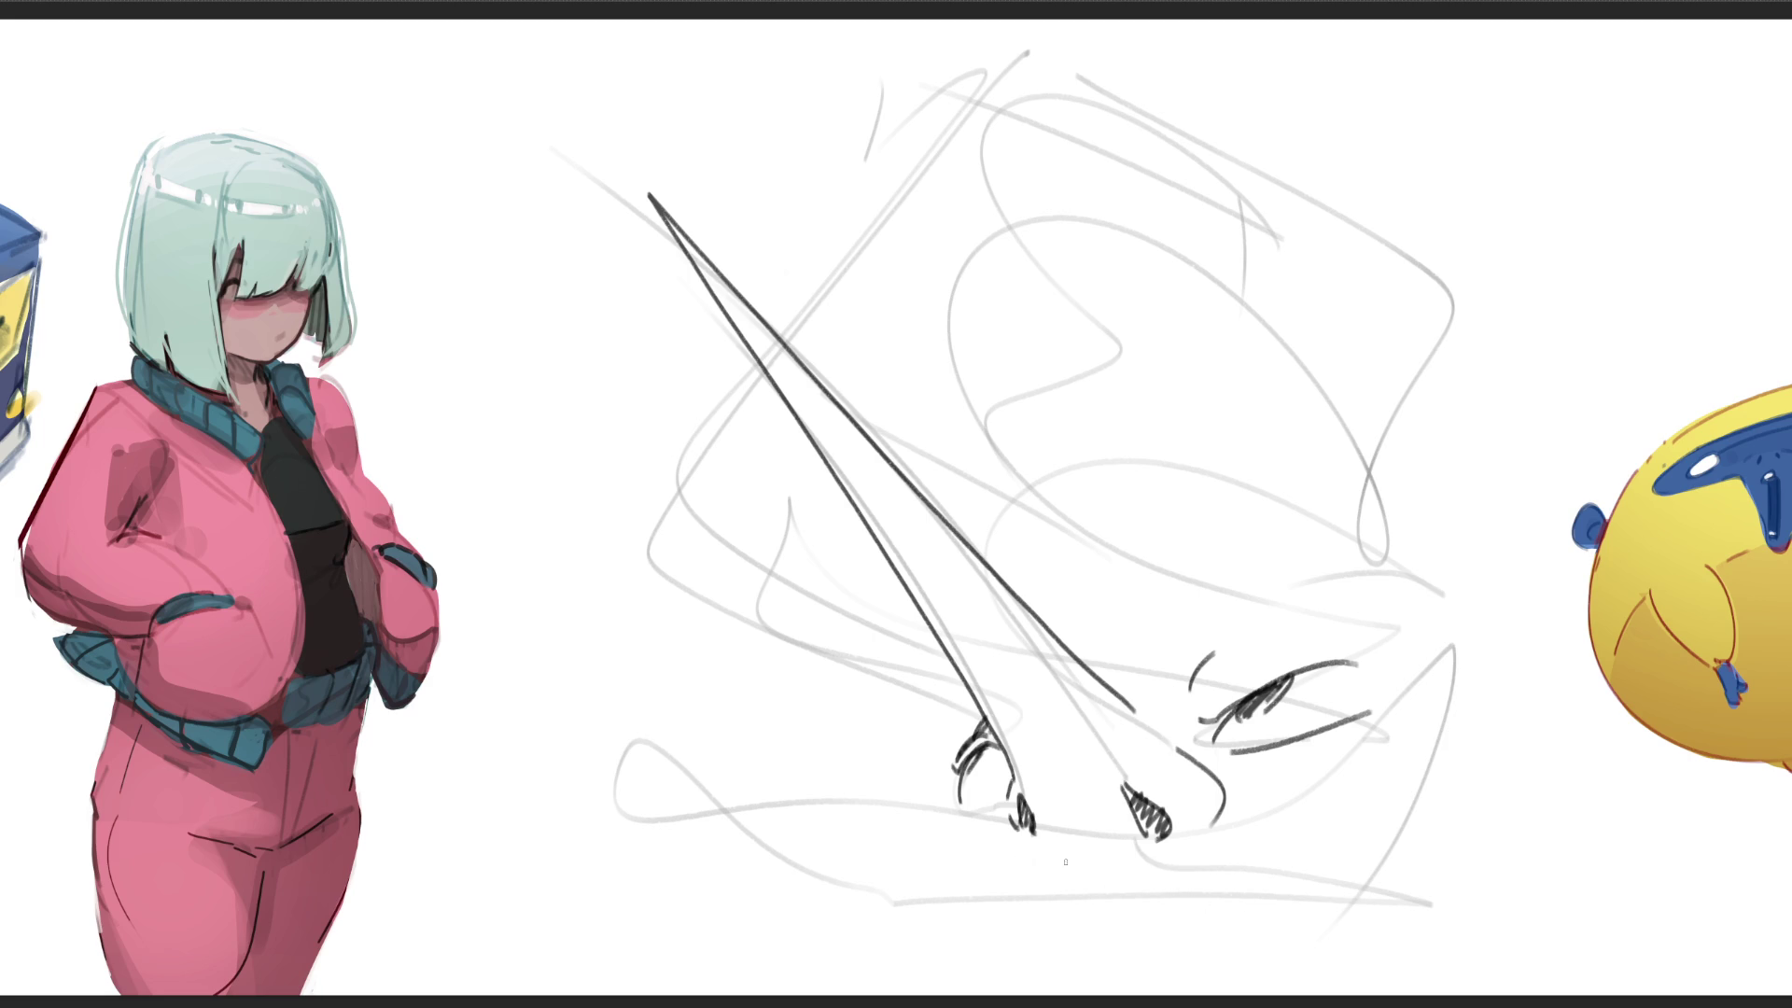
{"action": "left_click_drag", "start_coordinate": [1040, 845], "coordinate": [1248, 843]}
Step: Extend the jaw line leftward with short marks under the nostril and chin
{"action": "mouse_move", "coordinate": [1249, 843]}
{"action": "left_mouse_down"}
{"action": "mouse_move", "coordinate": [1175, 960]}
{"action": "mouse_move", "coordinate": [1027, 960]}
{"action": "left_mouse_up"}
{"action": "mouse_move", "coordinate": [1041, 850]}
{"action": "left_mouse_down"}
{"action": "mouse_move", "coordinate": [549, 599]}
{"action": "mouse_move", "coordinate": [669, 844]}
{"action": "mouse_move", "coordinate": [1081, 941]}
{"action": "mouse_move", "coordinate": [1094, 989]}
{"action": "left_mouse_up"}
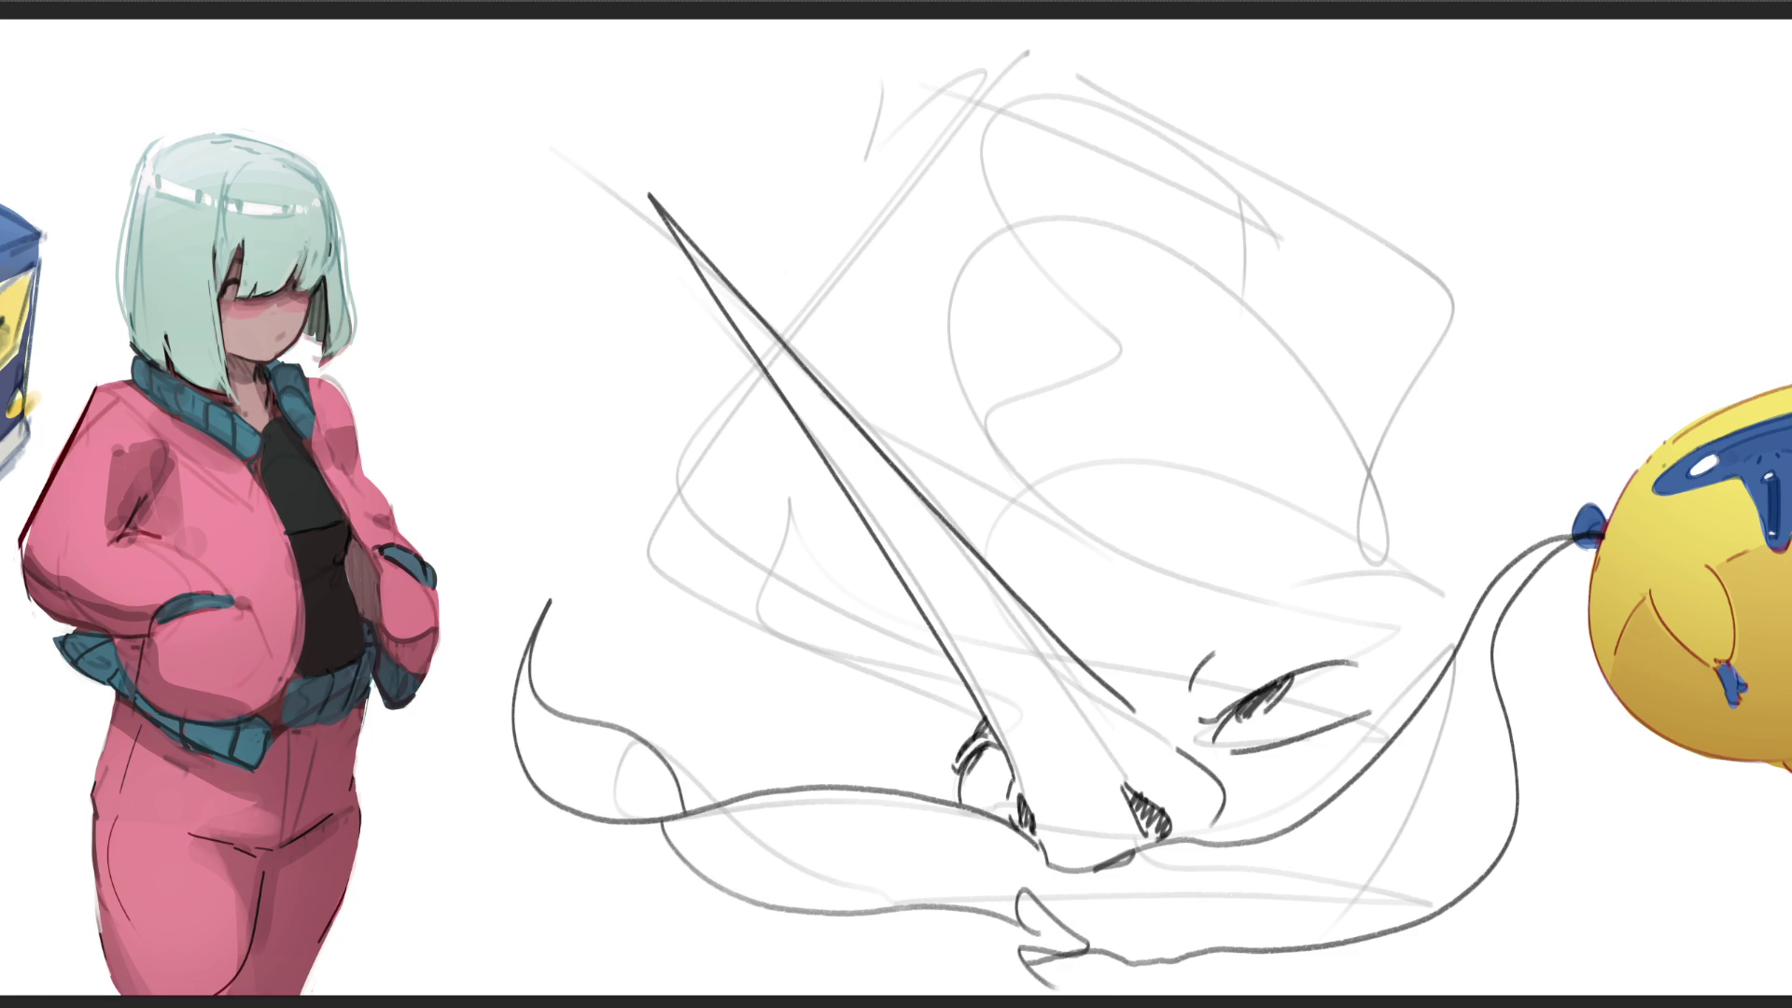
{"action": "left_click_drag", "start_coordinate": [938, 914], "coordinate": [945, 976]}
Step: Draw the brow strokes and a long curve above the eye
{"action": "mouse_move", "coordinate": [1193, 645]}
{"action": "left_mouse_down"}
{"action": "mouse_move", "coordinate": [1294, 547]}
{"action": "mouse_move", "coordinate": [1423, 557]}
{"action": "left_mouse_up"}
{"action": "left_click_drag", "start_coordinate": [1343, 577], "coordinate": [1428, 554]}
{"action": "left_click_drag", "start_coordinate": [1055, 638], "coordinate": [1112, 680]}
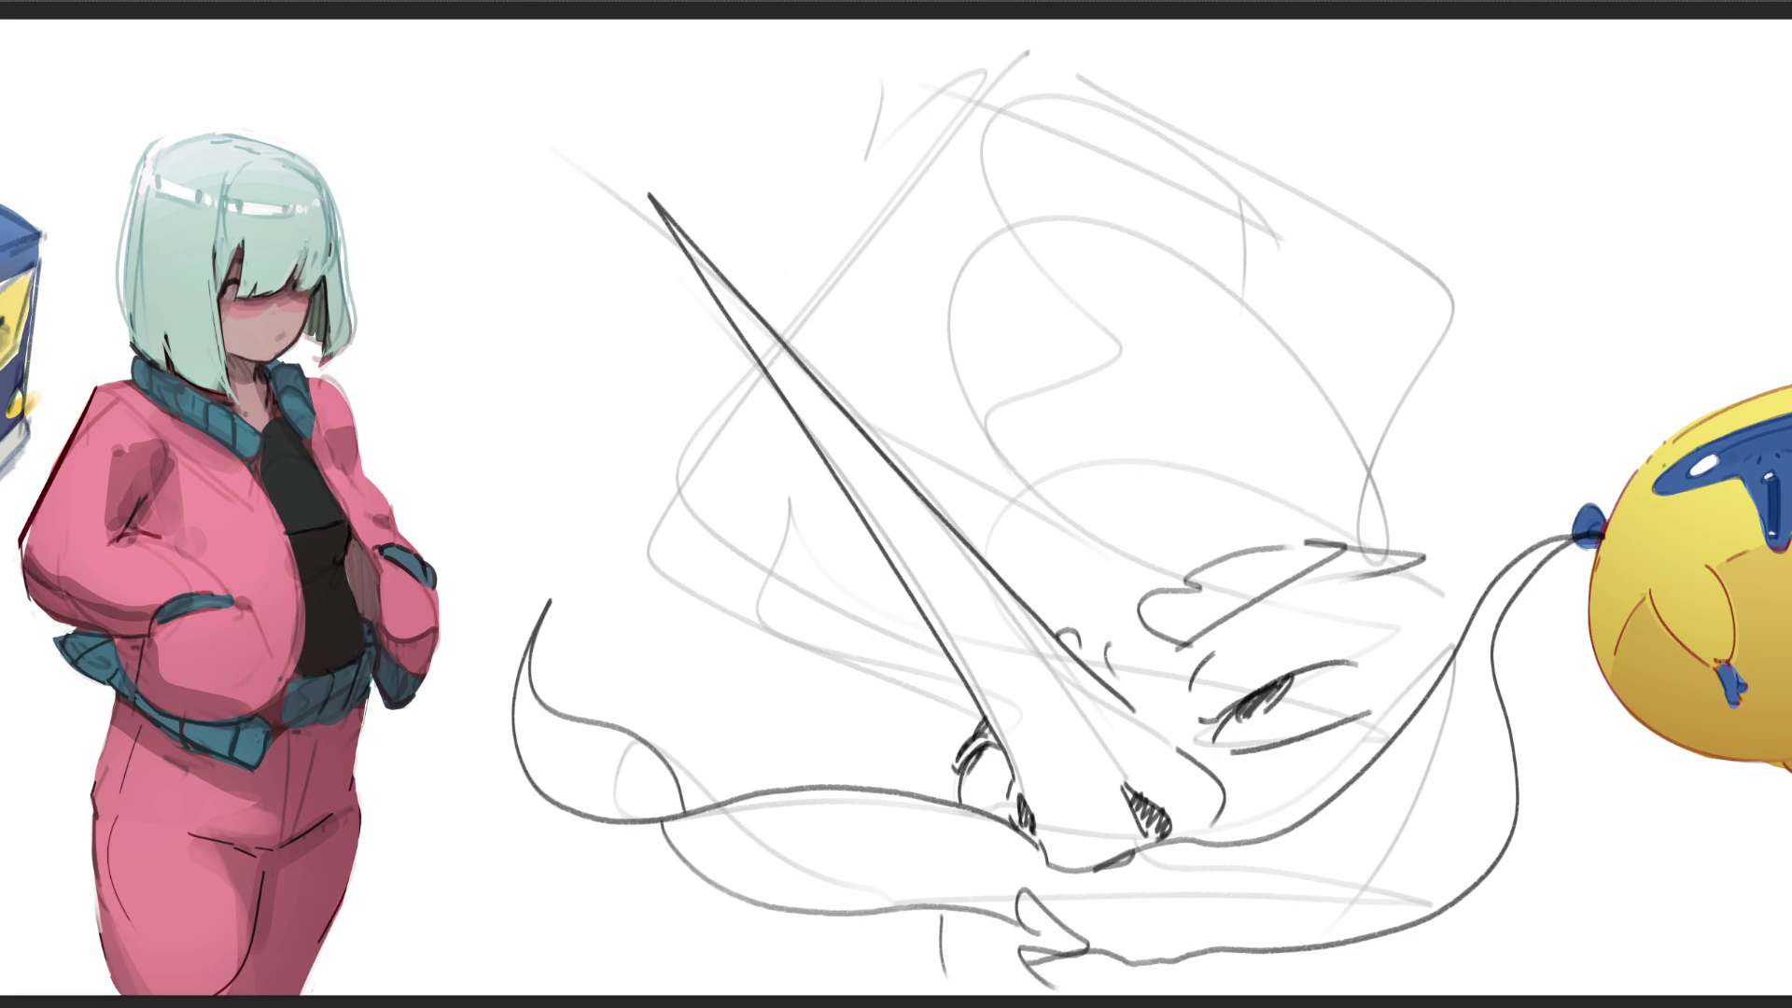
{"action": "mouse_move", "coordinate": [1068, 619]}
{"action": "left_mouse_down"}
{"action": "mouse_move", "coordinate": [1344, 507]}
{"action": "mouse_move", "coordinate": [1449, 553]}
{"action": "left_mouse_up"}
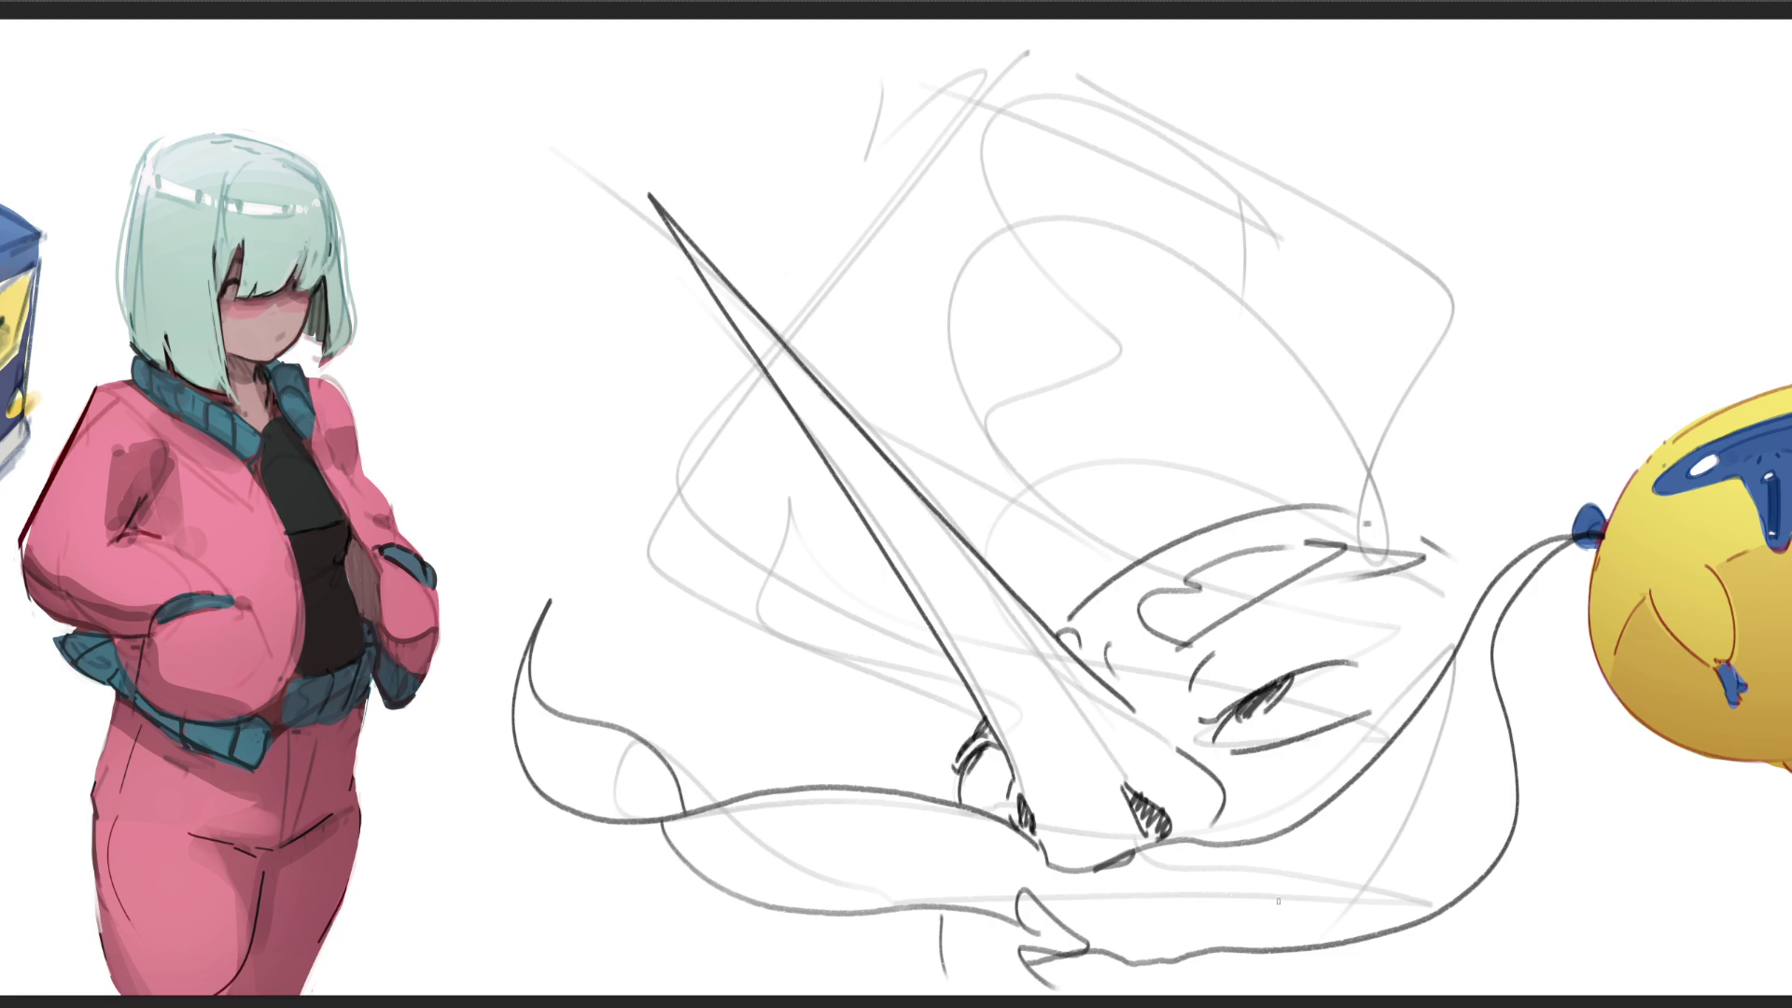
Step: Outline the left side of the head and draw a round arc above the snout
{"action": "mouse_move", "coordinate": [928, 727]}
{"action": "left_mouse_down"}
{"action": "mouse_move", "coordinate": [703, 355]}
{"action": "mouse_move", "coordinate": [806, 249]}
{"action": "mouse_move", "coordinate": [1106, 21]}
{"action": "mouse_move", "coordinate": [1303, 107]}
{"action": "mouse_move", "coordinate": [1487, 522]}
{"action": "left_mouse_up"}
{"action": "mouse_move", "coordinate": [956, 481]}
{"action": "left_mouse_down"}
{"action": "mouse_move", "coordinate": [935, 466]}
{"action": "mouse_move", "coordinate": [1003, 252]}
{"action": "mouse_move", "coordinate": [1251, 367]}
{"action": "mouse_move", "coordinate": [1224, 473]}
{"action": "left_mouse_up"}
Step: Cross-hatch the round shape with vertical then horizontal pencil lines
{"action": "mouse_move", "coordinate": [957, 288]}
{"action": "left_mouse_down"}
{"action": "mouse_move", "coordinate": [940, 464]}
{"action": "mouse_move", "coordinate": [964, 482]}
{"action": "left_mouse_up"}
{"action": "mouse_move", "coordinate": [1026, 242]}
{"action": "left_mouse_down"}
{"action": "mouse_move", "coordinate": [998, 500]}
{"action": "mouse_move", "coordinate": [1038, 503]}
{"action": "left_mouse_up"}
{"action": "mouse_move", "coordinate": [1090, 245]}
{"action": "left_mouse_down"}
{"action": "mouse_move", "coordinate": [1065, 495]}
{"action": "mouse_move", "coordinate": [1103, 514]}
{"action": "left_mouse_up"}
{"action": "mouse_move", "coordinate": [1159, 264]}
{"action": "left_mouse_down"}
{"action": "mouse_move", "coordinate": [1136, 513]}
{"action": "mouse_move", "coordinate": [1159, 520]}
{"action": "left_mouse_up"}
{"action": "left_click_drag", "start_coordinate": [1205, 282], "coordinate": [1193, 510]}
{"action": "left_click_drag", "start_coordinate": [1229, 315], "coordinate": [1221, 476]}
{"action": "left_click_drag", "start_coordinate": [1022, 251], "coordinate": [1162, 242]}
{"action": "left_click_drag", "start_coordinate": [948, 285], "coordinate": [1188, 253]}
{"action": "mouse_move", "coordinate": [938, 319]}
{"action": "left_mouse_down"}
{"action": "mouse_move", "coordinate": [1192, 261]}
{"action": "mouse_move", "coordinate": [1212, 286]}
{"action": "left_mouse_up"}
{"action": "left_click_drag", "start_coordinate": [917, 364], "coordinate": [1232, 314]}
{"action": "left_click_drag", "start_coordinate": [972, 387], "coordinate": [1223, 349]}
{"action": "left_click_drag", "start_coordinate": [907, 414], "coordinate": [1190, 380]}
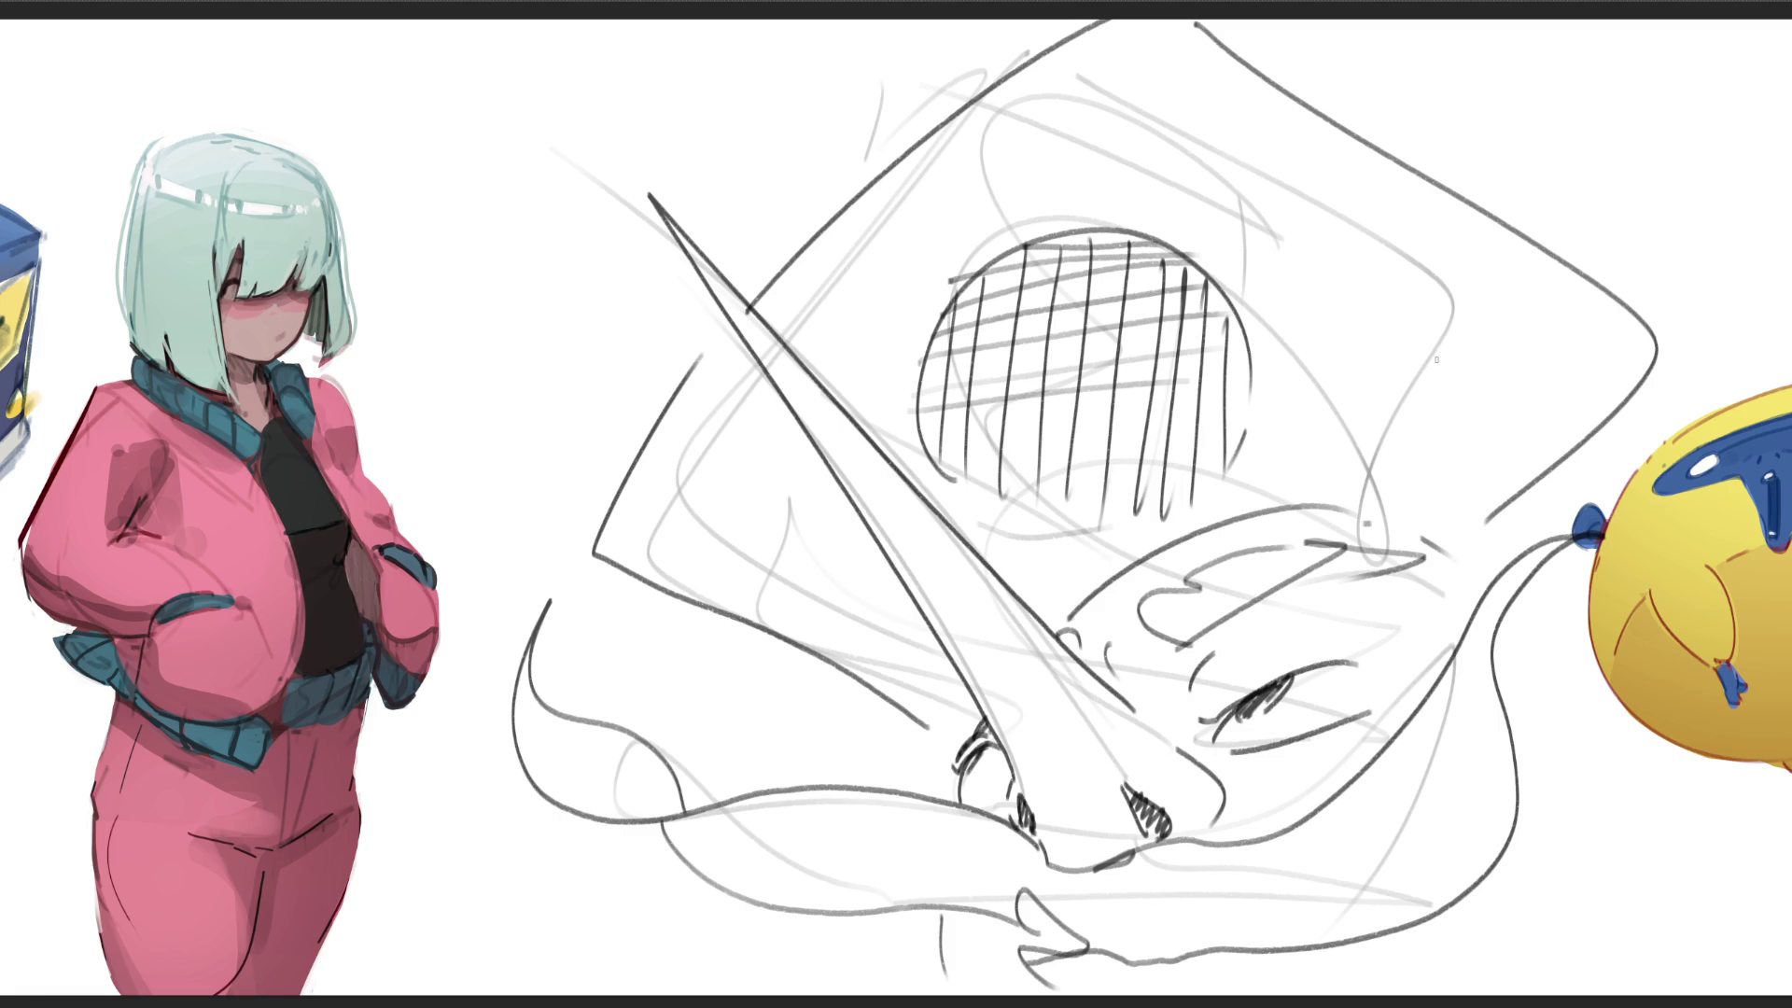
Step: Add small strokes along the top of the head
{"action": "mouse_move", "coordinate": [860, 187]}
{"action": "left_mouse_down"}
{"action": "mouse_move", "coordinate": [989, 64]}
{"action": "mouse_move", "coordinate": [884, 146]}
{"action": "left_mouse_up"}
{"action": "mouse_move", "coordinate": [883, 146]}
{"action": "left_mouse_down"}
{"action": "mouse_move", "coordinate": [934, 38]}
{"action": "mouse_move", "coordinate": [1018, 48]}
{"action": "left_mouse_up"}
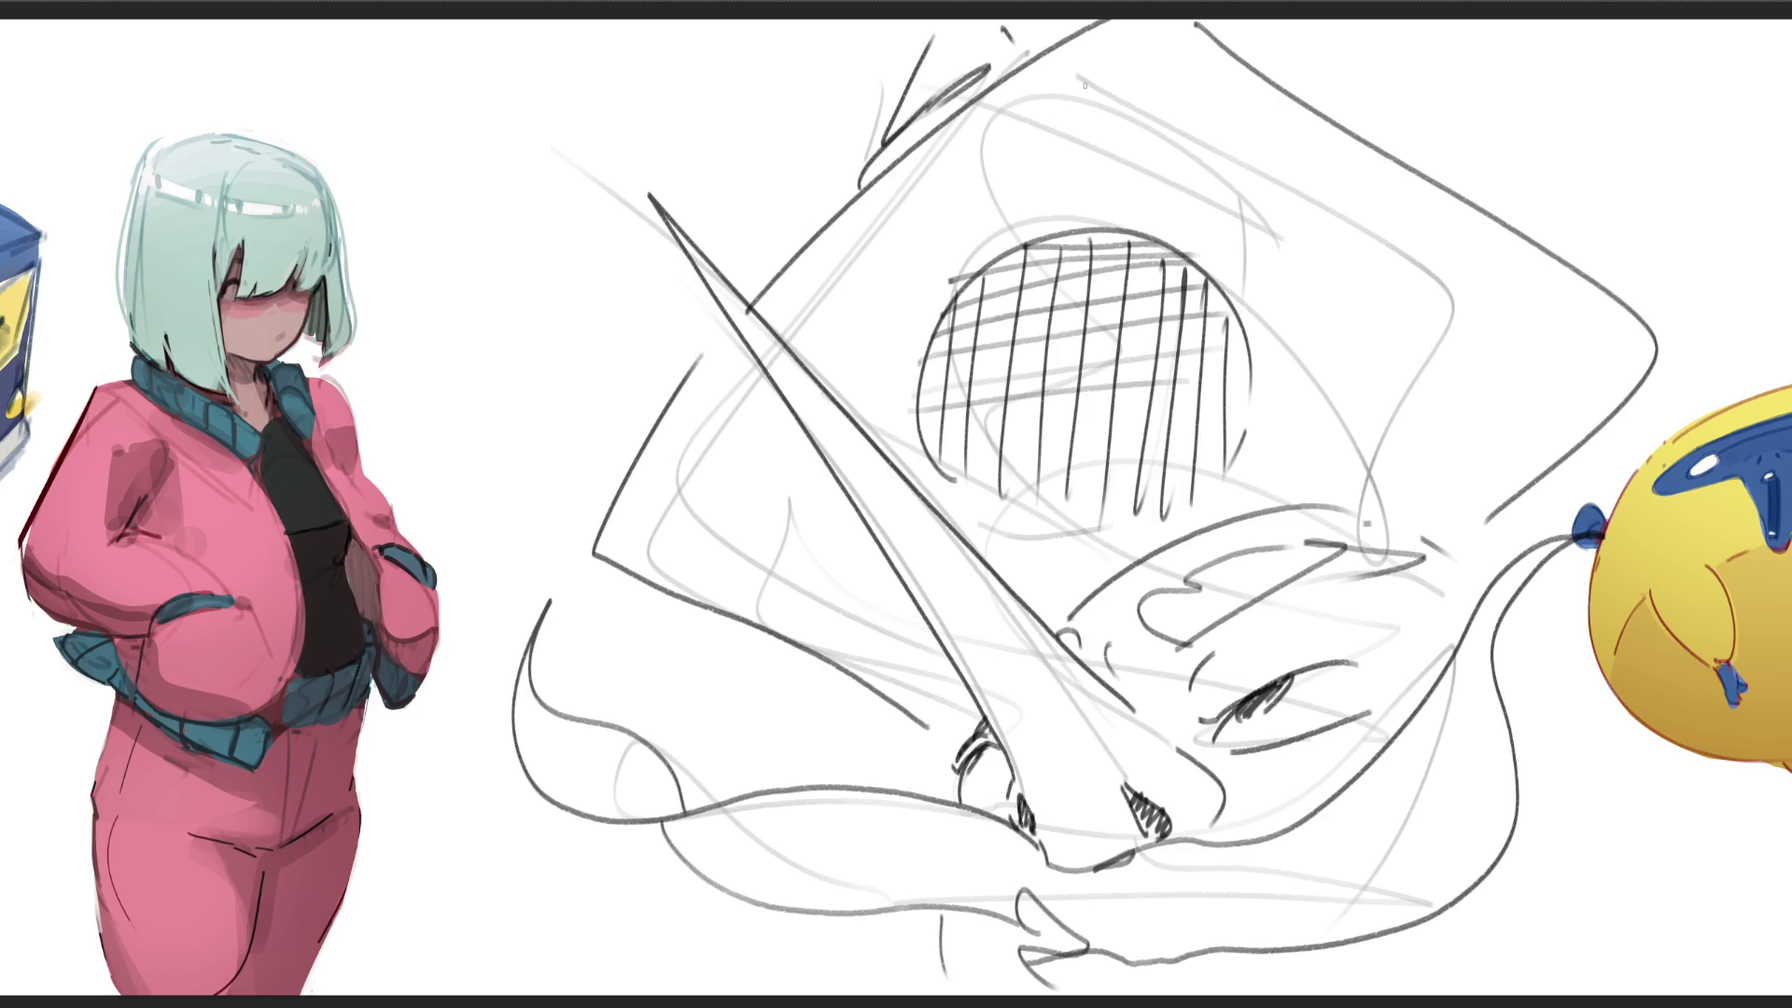
Step: Lasso-select the upper-right shape and the long pointed snout
{"action": "left_click_drag", "start_coordinate": [1653, 340], "coordinate": [760, 297]}
{"action": "left_click_drag", "start_coordinate": [761, 296], "coordinate": [1493, 485]}
{"action": "mouse_move", "coordinate": [737, 341]}
{"action": "left_mouse_down"}
{"action": "mouse_move", "coordinate": [740, 291]}
{"action": "mouse_move", "coordinate": [1080, 876]}
{"action": "mouse_move", "coordinate": [1012, 757]}
{"action": "left_mouse_up"}
{"action": "left_click_drag", "start_coordinate": [806, 405], "coordinate": [1008, 809]}
Step: Add the eye strokes and the long lower curve to the lasso selection
{"action": "mouse_move", "coordinate": [1201, 692]}
{"action": "left_mouse_down"}
{"action": "mouse_move", "coordinate": [1213, 672]}
{"action": "mouse_move", "coordinate": [1360, 634]}
{"action": "mouse_move", "coordinate": [1183, 715]}
{"action": "left_mouse_up"}
{"action": "left_click_drag", "start_coordinate": [1302, 566], "coordinate": [1170, 665]}
{"action": "left_click_drag", "start_coordinate": [1228, 763], "coordinate": [1228, 757]}
{"action": "mouse_move", "coordinate": [1136, 962]}
{"action": "left_mouse_down"}
{"action": "mouse_move", "coordinate": [1454, 837]}
{"action": "mouse_move", "coordinate": [1528, 781]}
{"action": "mouse_move", "coordinate": [1176, 949]}
{"action": "mouse_move", "coordinate": [1105, 954]}
{"action": "mouse_move", "coordinate": [1204, 964]}
{"action": "mouse_move", "coordinate": [1470, 925]}
{"action": "left_mouse_up"}
{"action": "left_click_drag", "start_coordinate": [1322, 301], "coordinate": [1316, 280]}
Step: Select the upper-right strokes and erase a faint line with a resized eraser
{"action": "left_click_drag", "start_coordinate": [1308, 64], "coordinate": [1351, 616]}
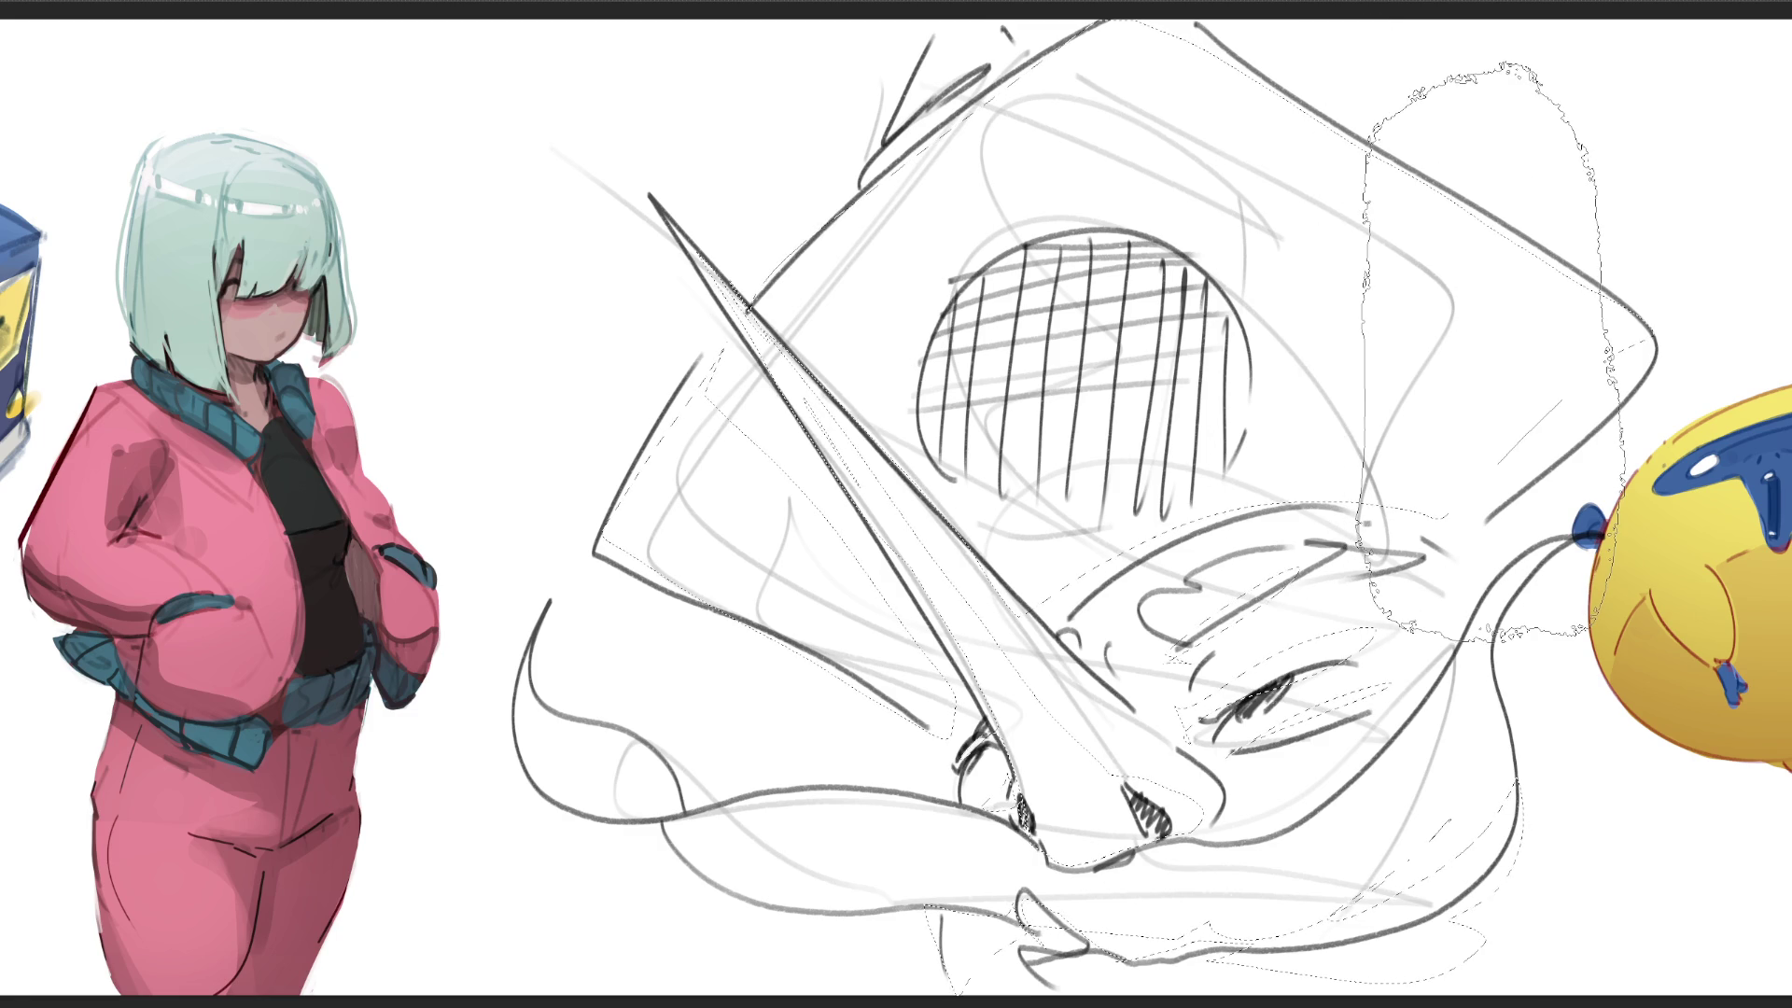
{"action": "key", "text": "e"}
{"action": "key", "text": "bracketleft"}
{"action": "key", "text": "bracketleft"}
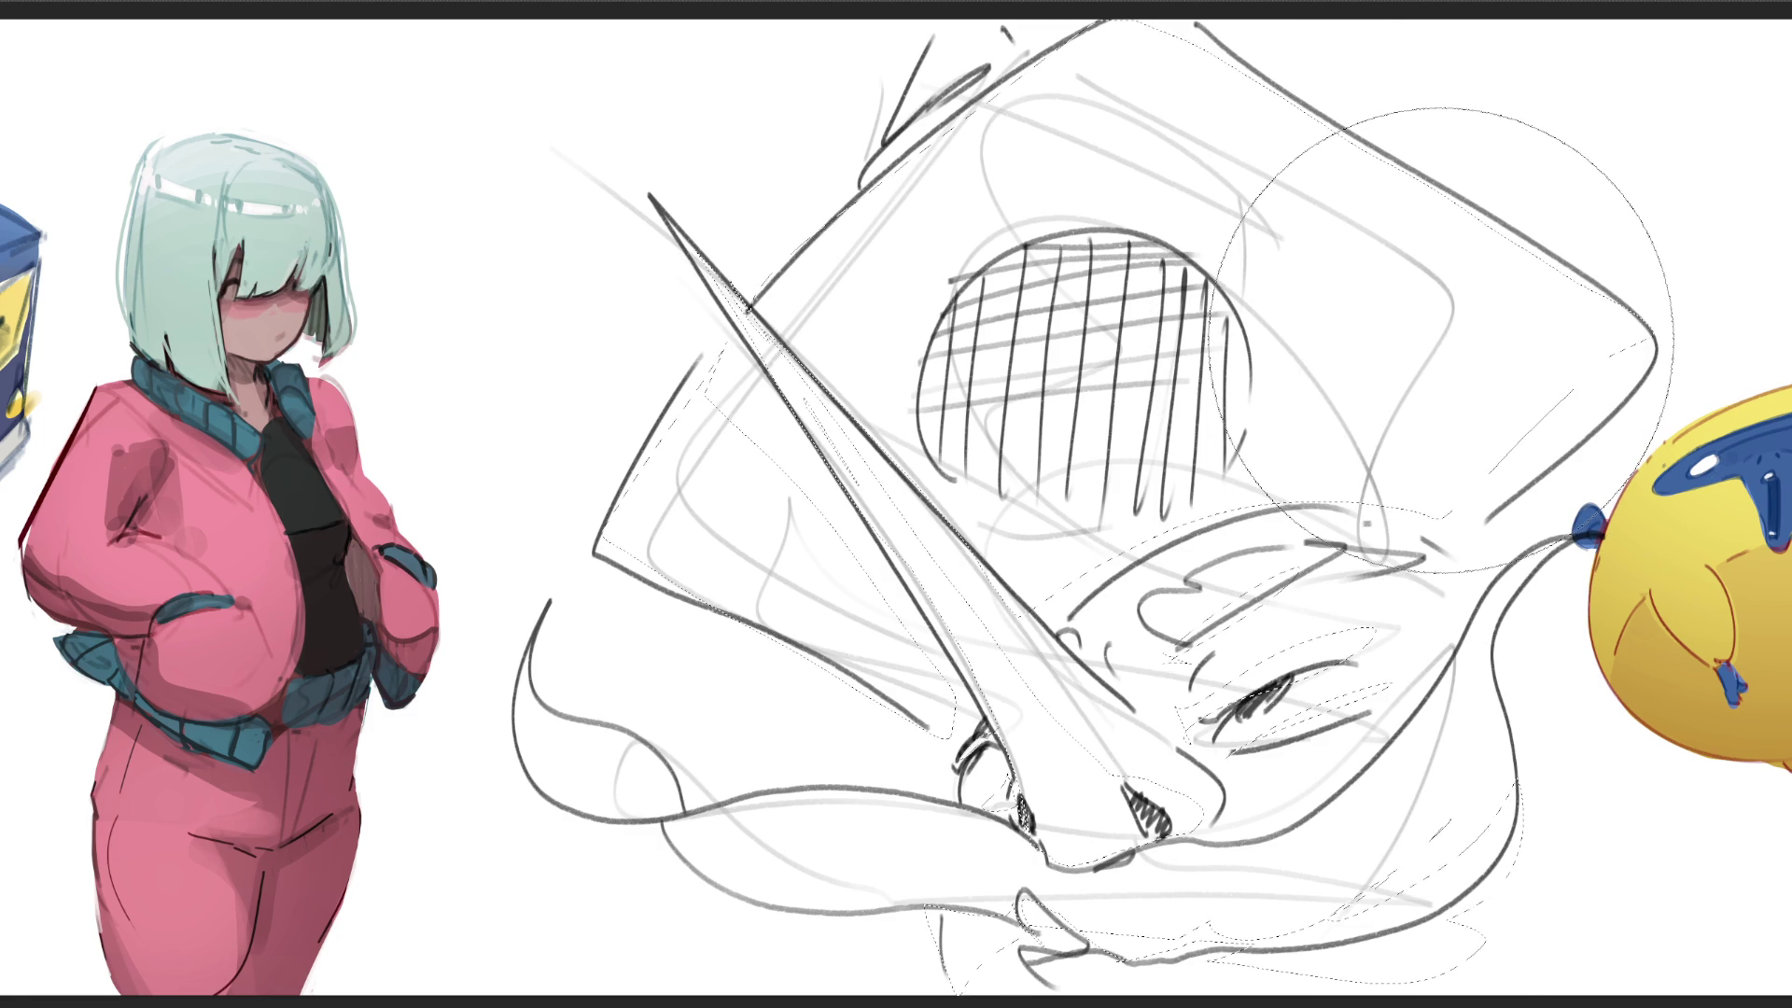
{"action": "key", "text": "bracketright"}
{"action": "key", "text": "bracketright"}
{"action": "key", "text": "bracketright"}
{"action": "left_click_drag", "start_coordinate": [1192, 280], "coordinate": [1122, 278]}
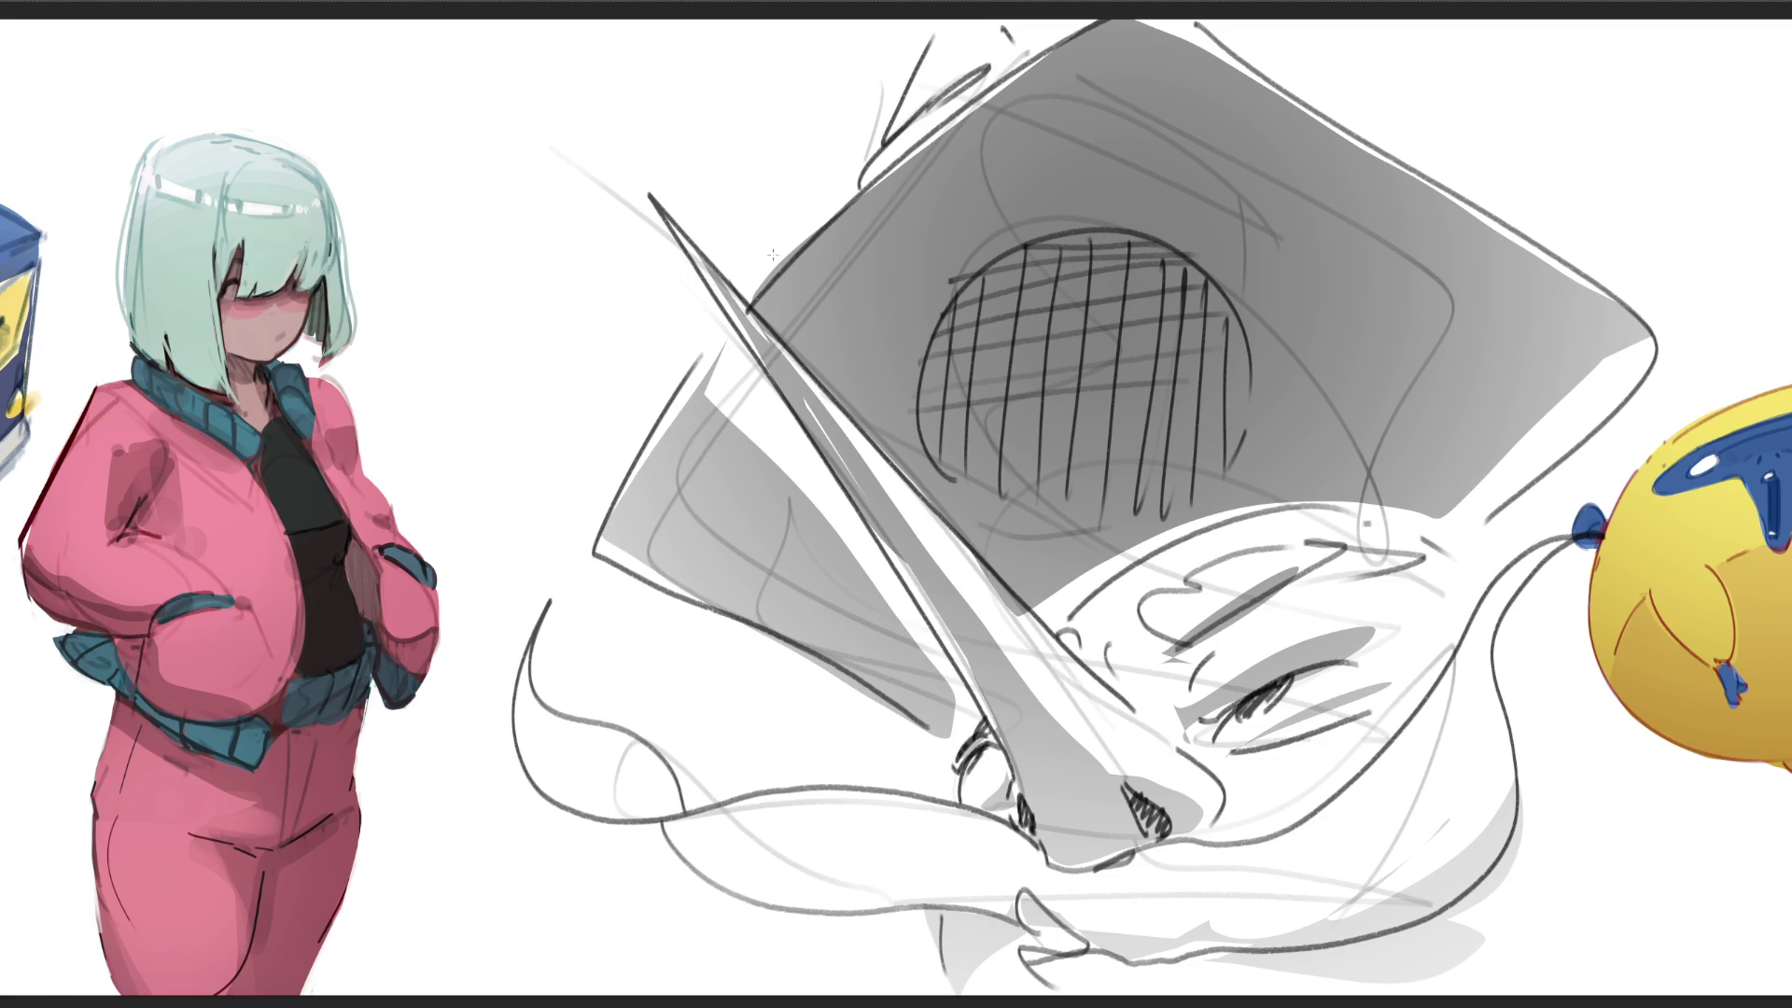
Step: Lasso the hatched circle and fill it with a darker grey
{"action": "left_click_drag", "start_coordinate": [919, 235], "coordinate": [1100, 230]}
{"action": "key", "text": "alt+BackSpace"}
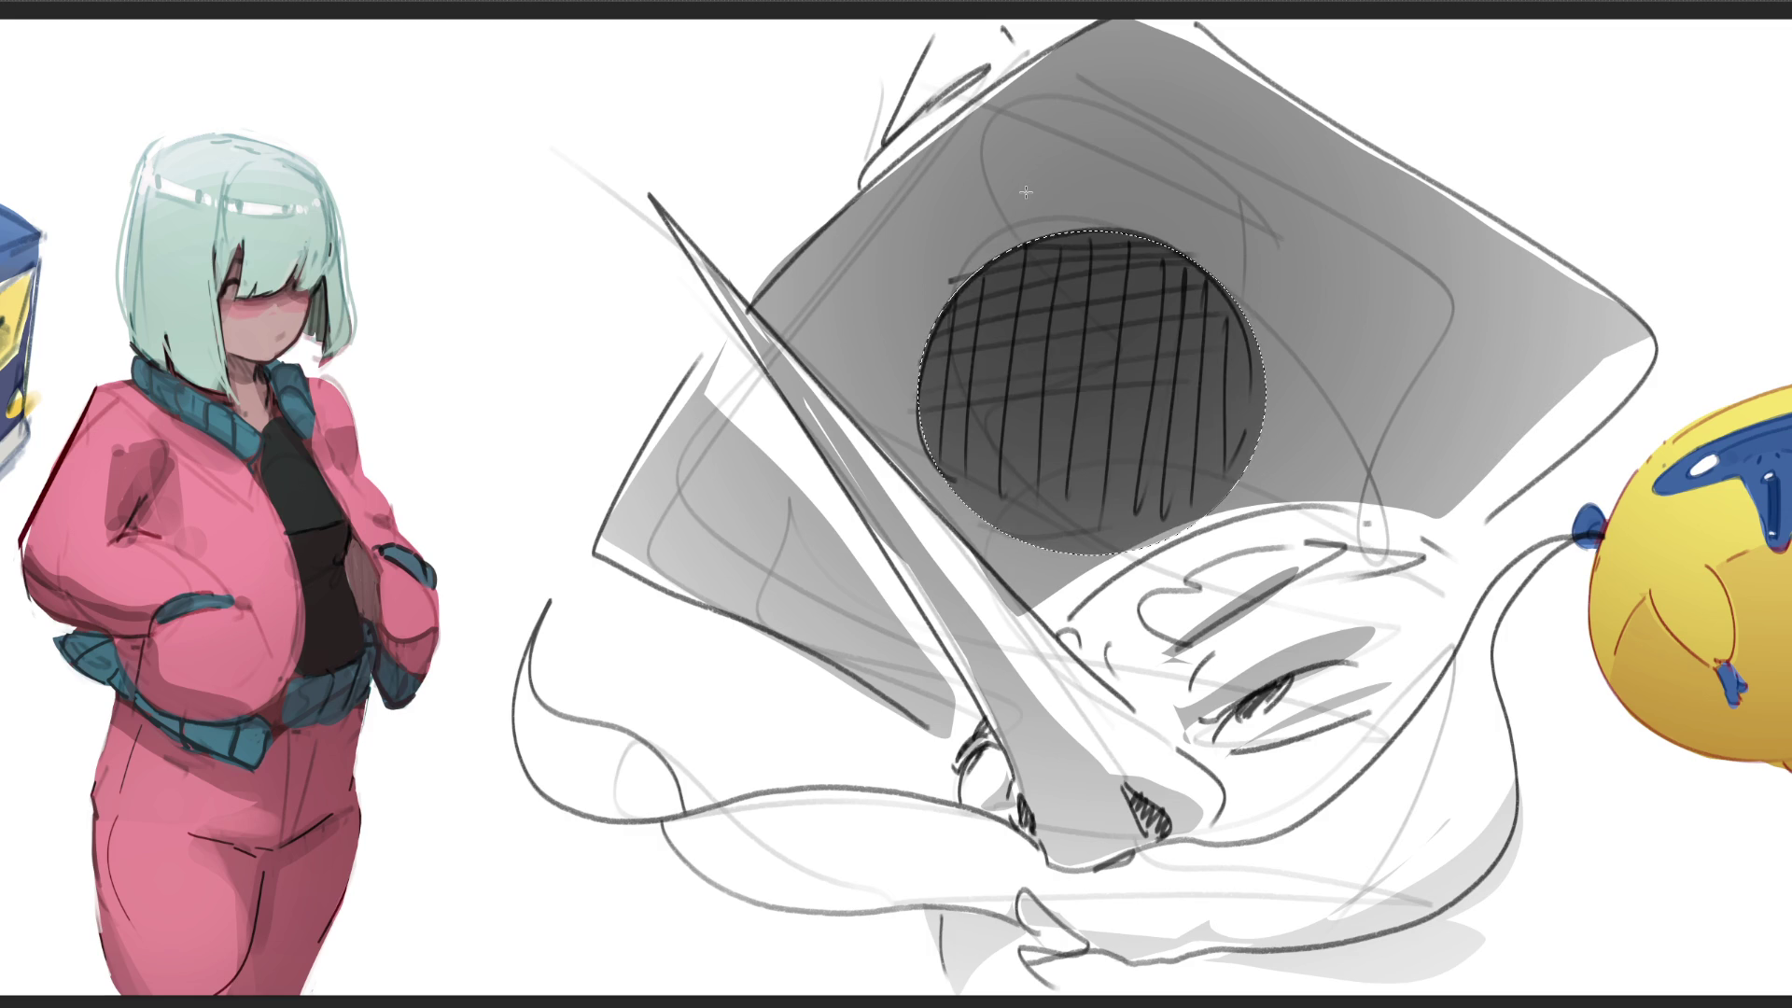
Step: Confirm the circle fill via undo/redo, deselect, then delete the whole central sketch
{"action": "key", "text": "ctrl+z"}
{"action": "key", "text": "ctrl+shift+z"}
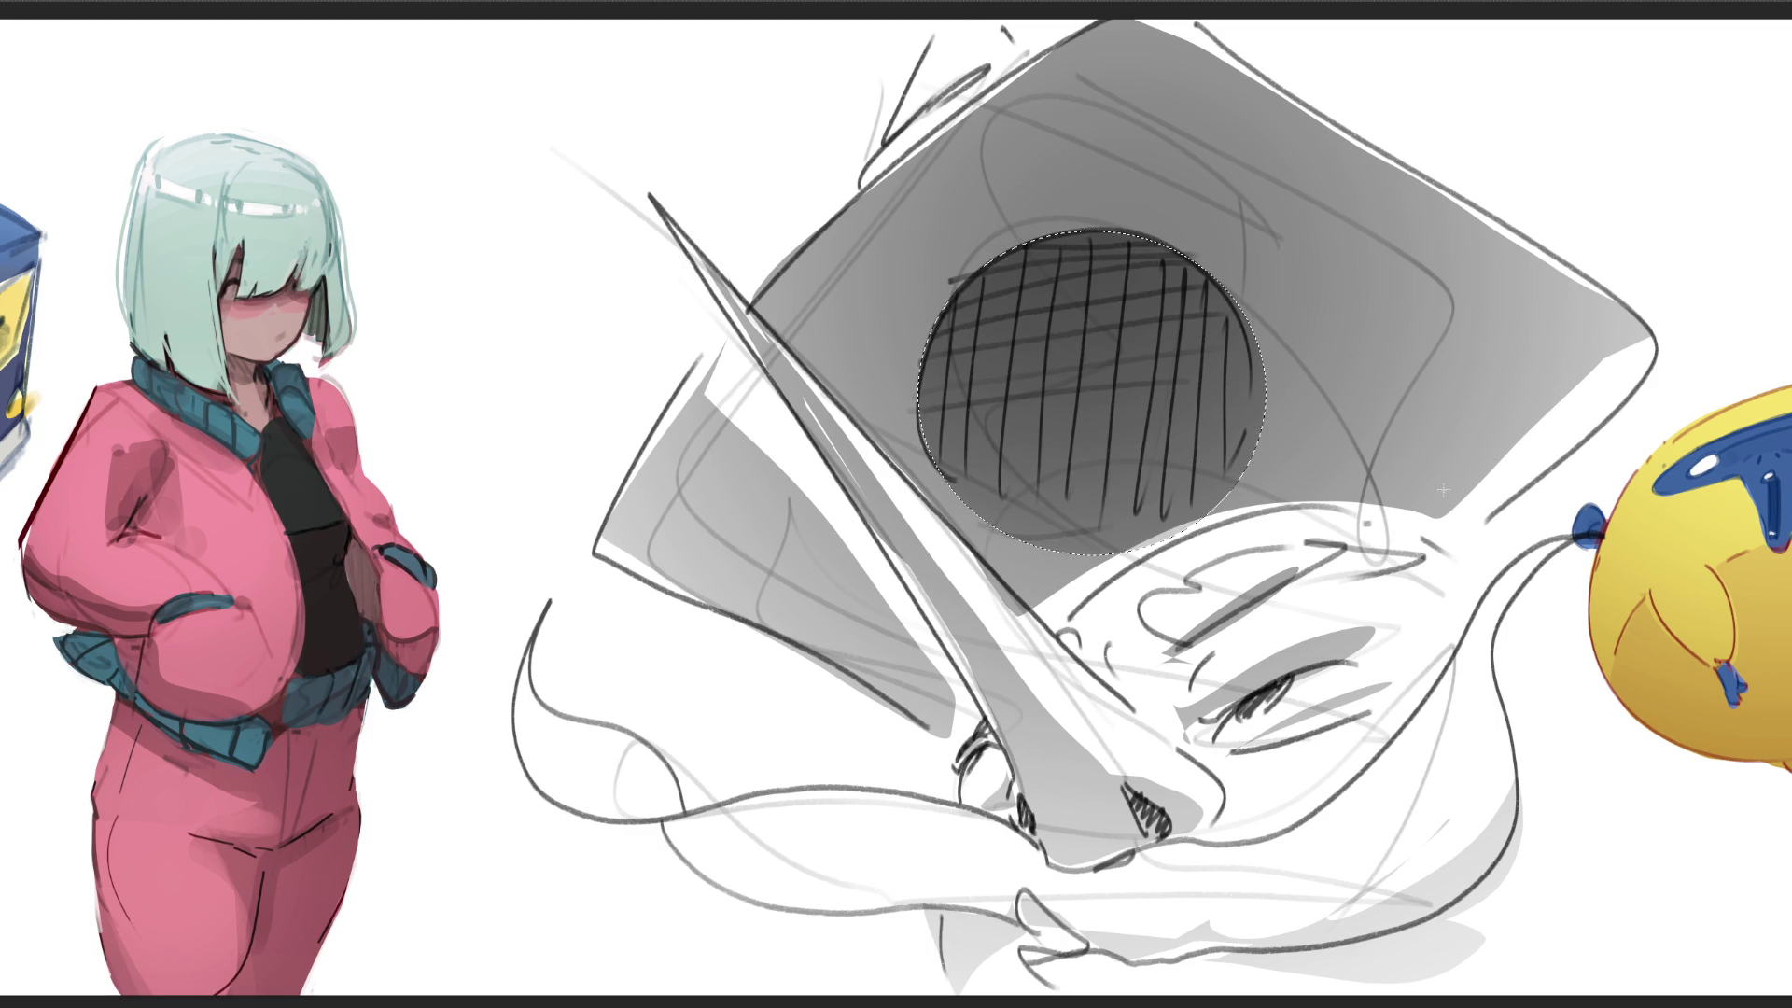
{"action": "key", "text": "ctrl+d"}
{"action": "key", "text": "Delete"}
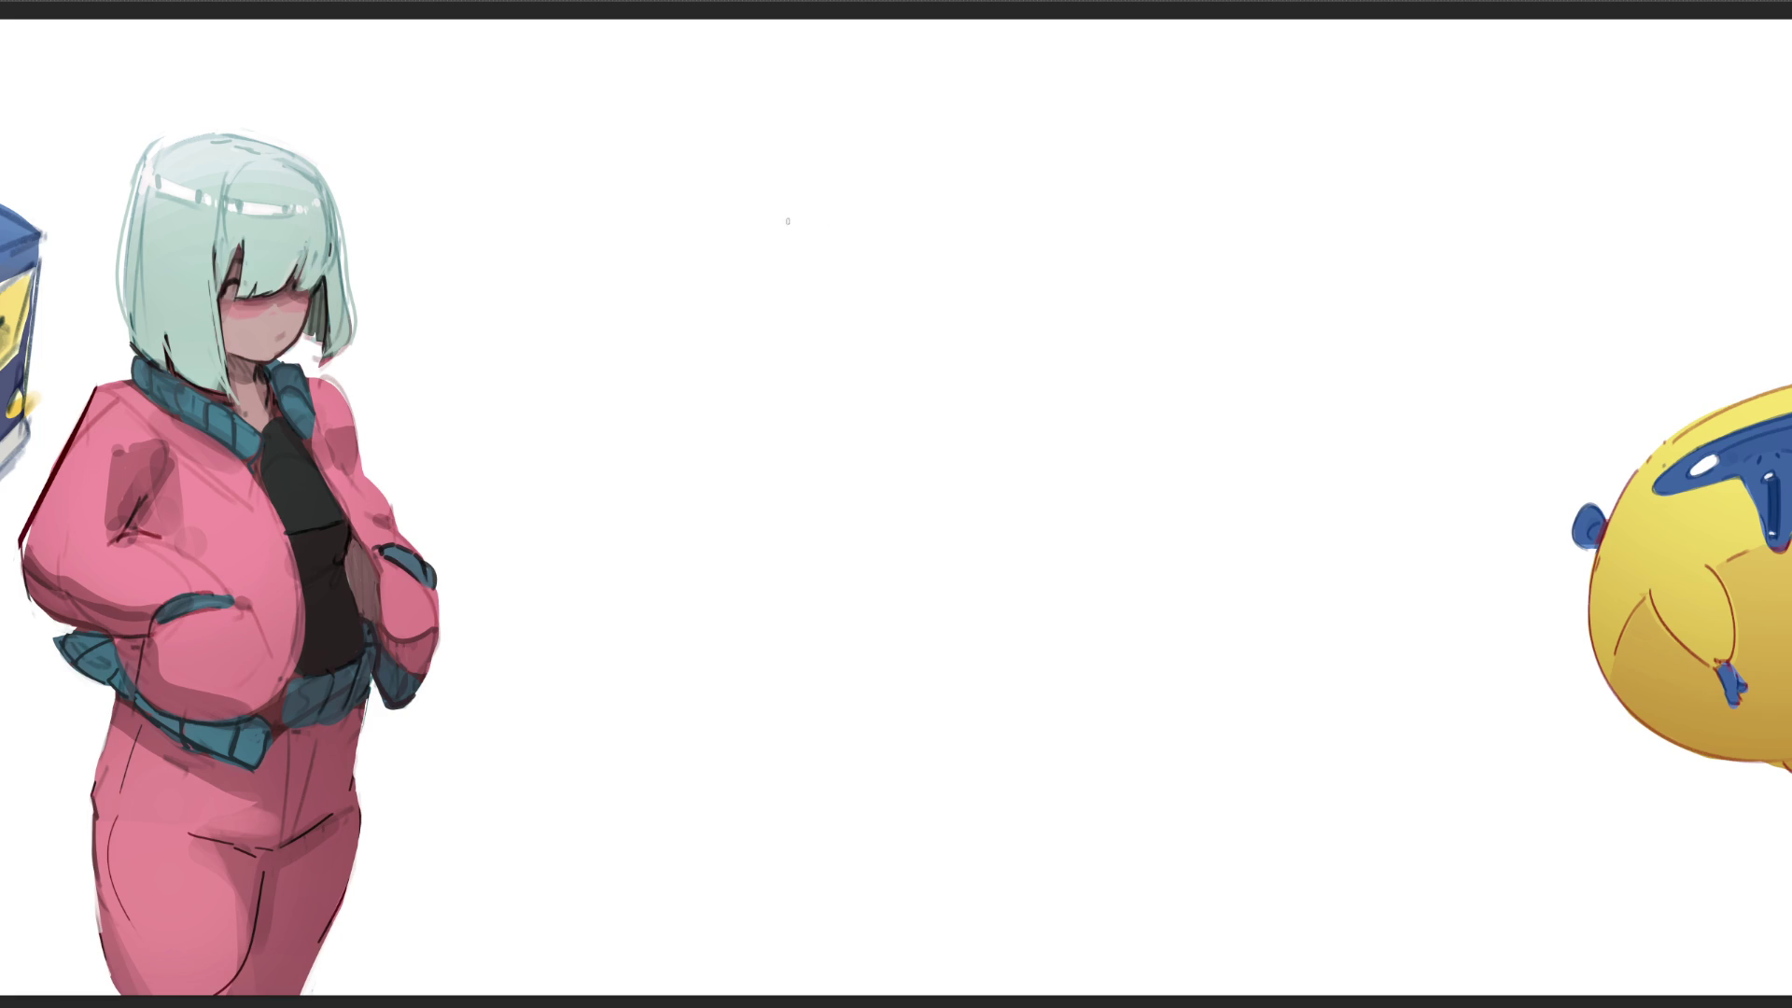
Step: Scribble the top joint, a downward curve, a V-shape and a long looping curve
{"action": "left_click_drag", "start_coordinate": [745, 241], "coordinate": [880, 120]}
{"action": "left_click_drag", "start_coordinate": [715, 309], "coordinate": [1184, 141]}
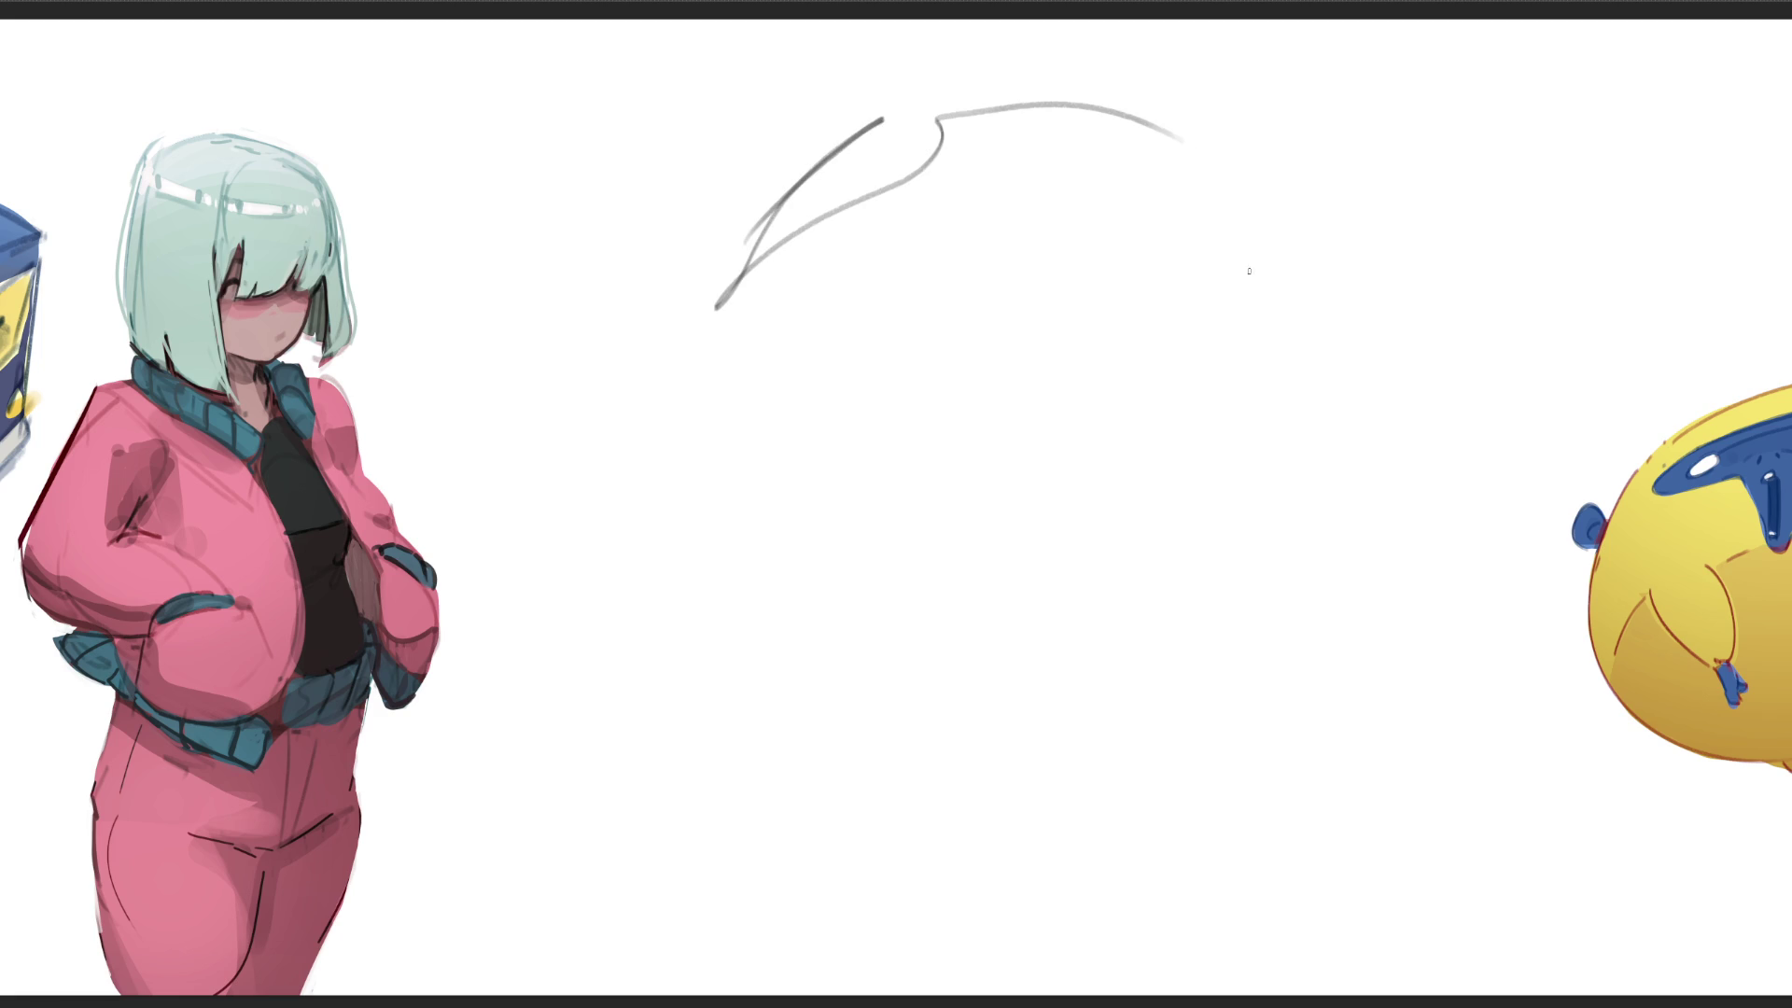
{"action": "left_click_drag", "start_coordinate": [936, 121], "coordinate": [848, 451]}
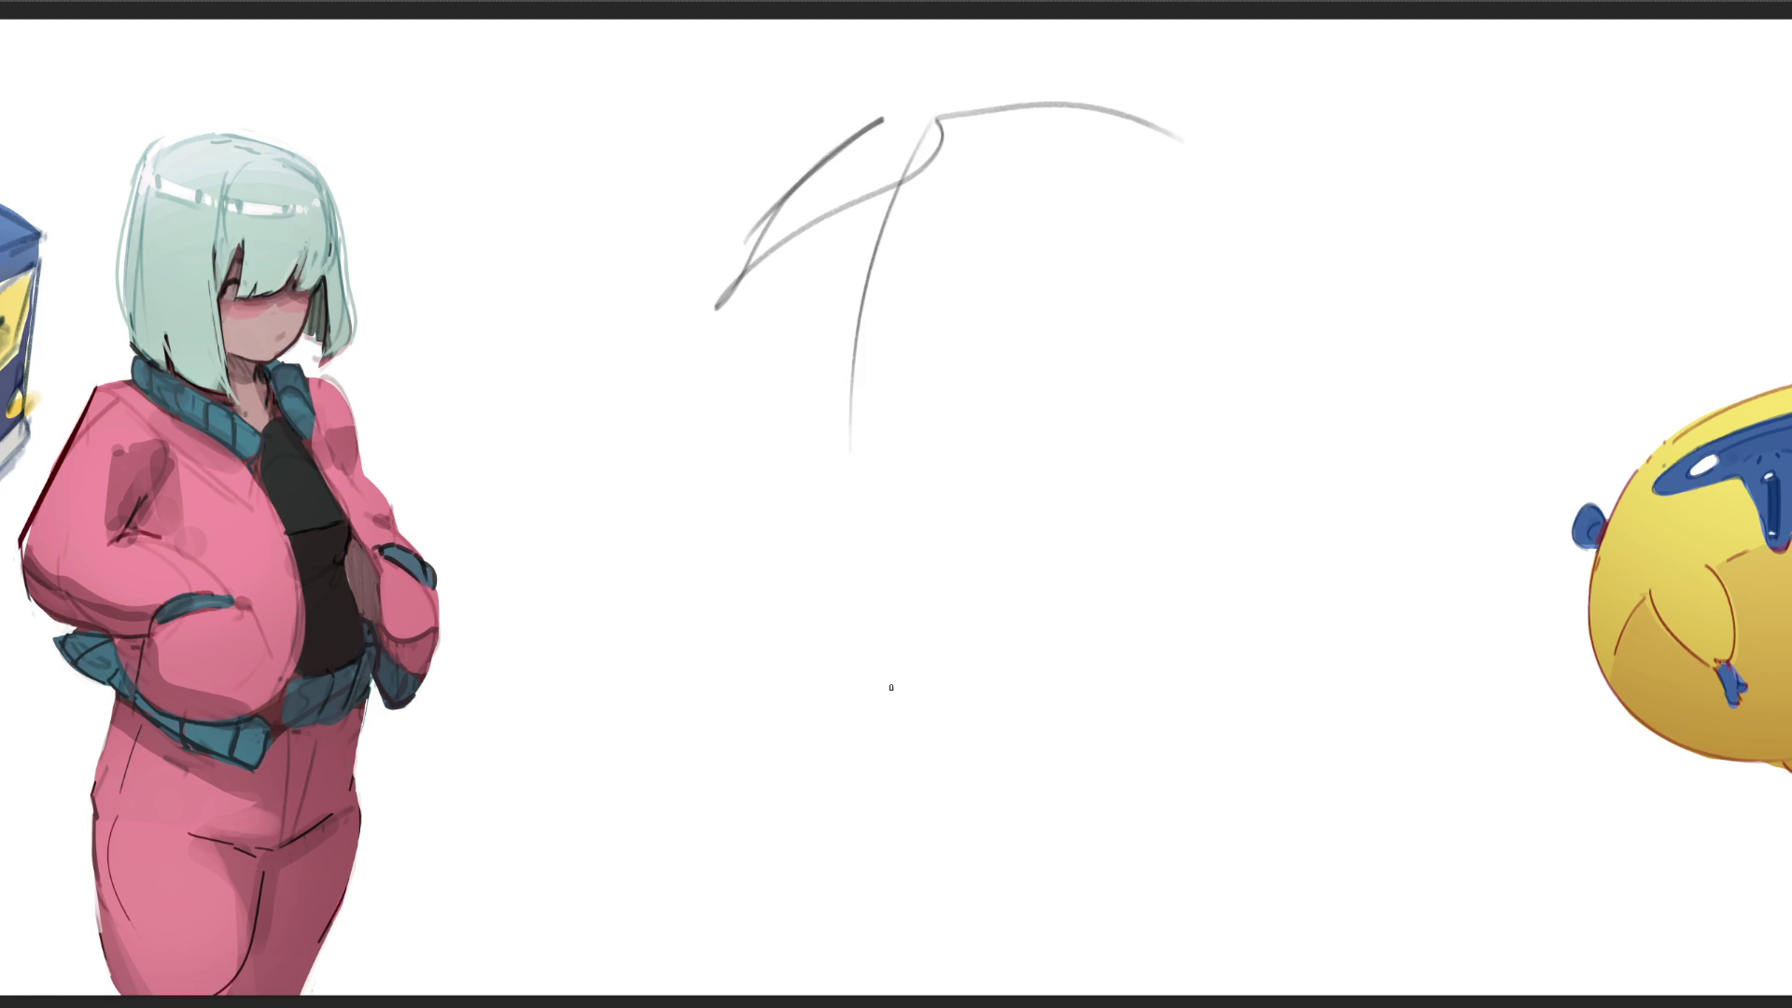
{"action": "mouse_move", "coordinate": [727, 323]}
{"action": "left_mouse_down"}
{"action": "mouse_move", "coordinate": [963, 306]}
{"action": "mouse_move", "coordinate": [1166, 354]}
{"action": "left_mouse_up"}
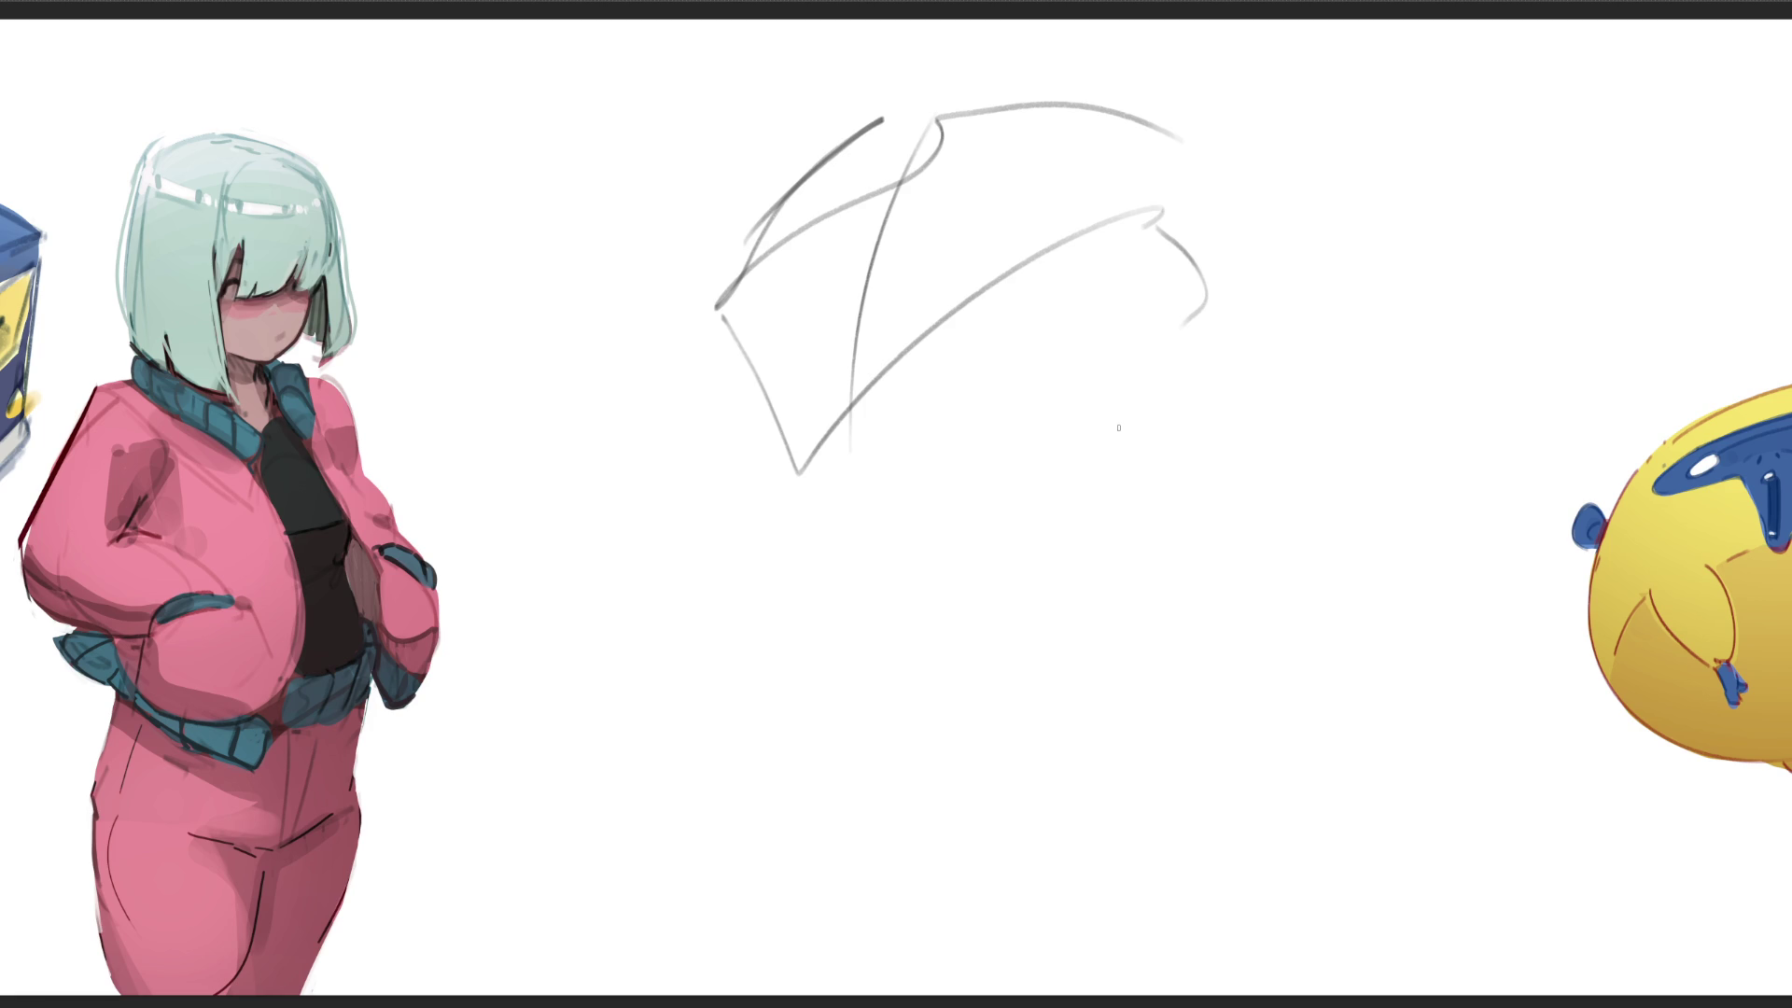
{"action": "mouse_move", "coordinate": [731, 312]}
{"action": "left_mouse_down"}
{"action": "mouse_move", "coordinate": [742, 376]}
{"action": "mouse_move", "coordinate": [1008, 796]}
{"action": "mouse_move", "coordinate": [653, 632]}
{"action": "mouse_move", "coordinate": [840, 361]}
{"action": "left_mouse_up"}
{"action": "mouse_move", "coordinate": [630, 553]}
{"action": "left_mouse_down"}
{"action": "mouse_move", "coordinate": [746, 450]}
{"action": "mouse_move", "coordinate": [745, 653]}
{"action": "left_mouse_up"}
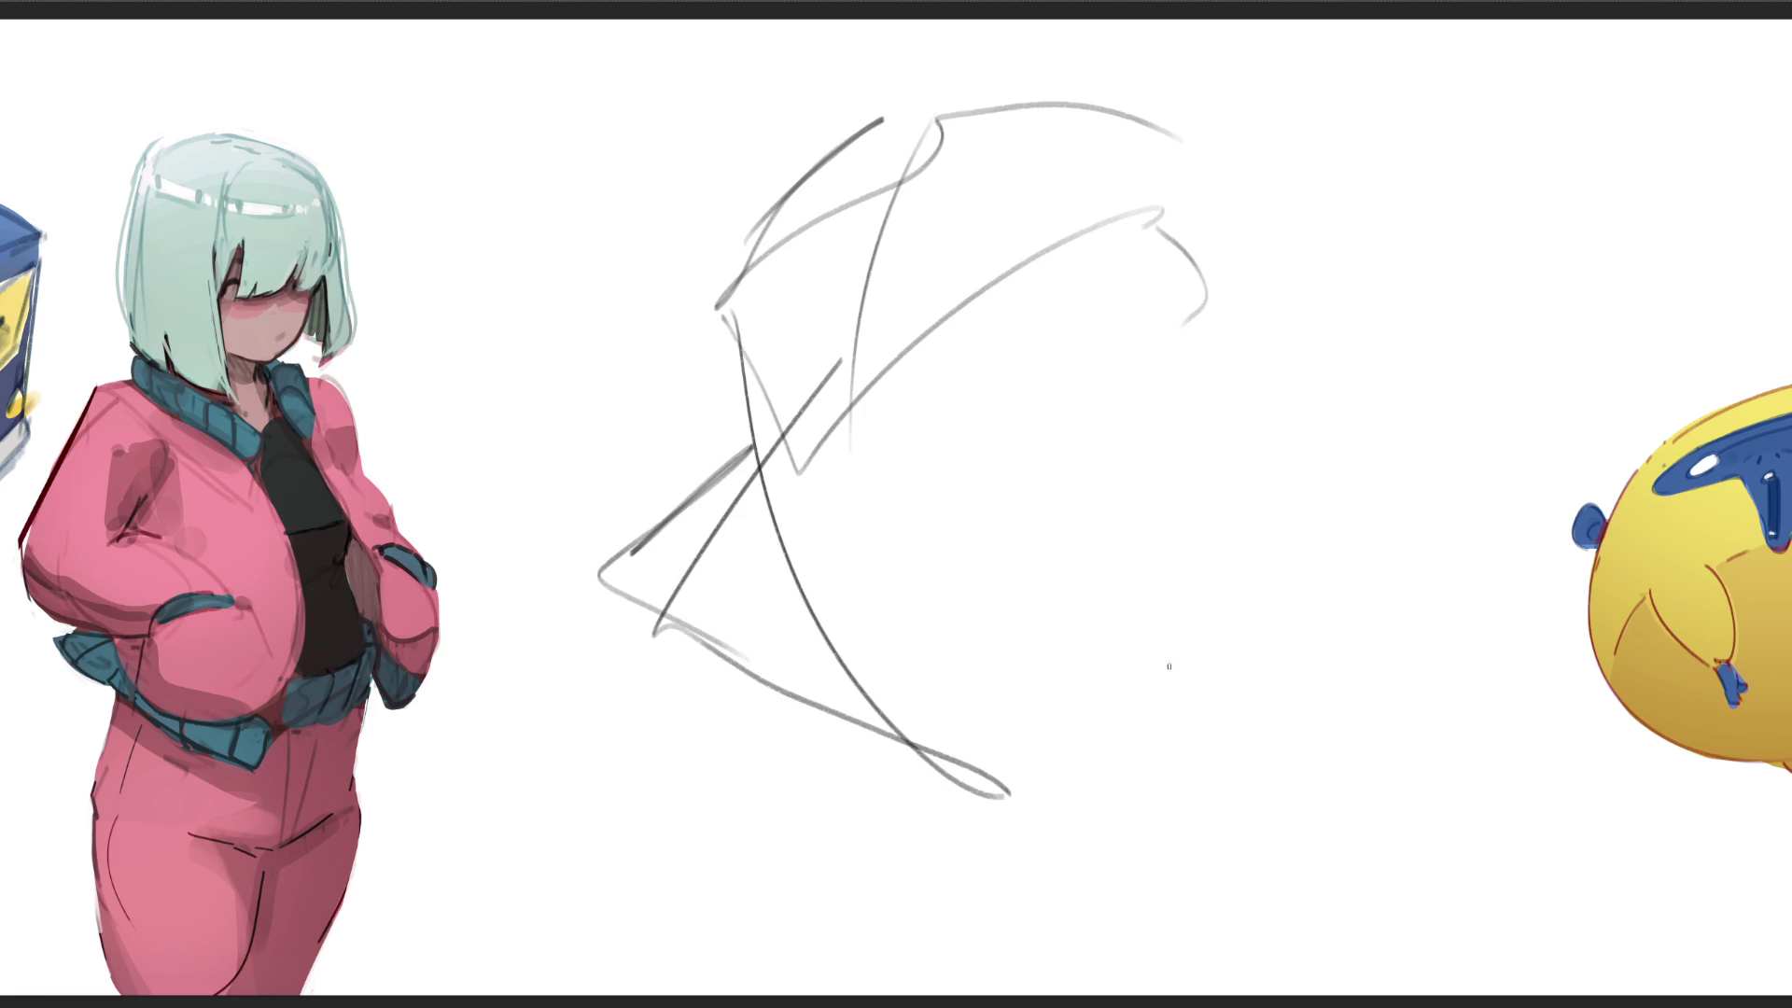
Step: Add loose gesture strokes and a large loop on the right side
{"action": "left_click_drag", "start_coordinate": [1121, 313], "coordinate": [1006, 326]}
{"action": "left_click_drag", "start_coordinate": [833, 406], "coordinate": [1302, 336]}
{"action": "left_click_drag", "start_coordinate": [1229, 197], "coordinate": [1005, 596]}
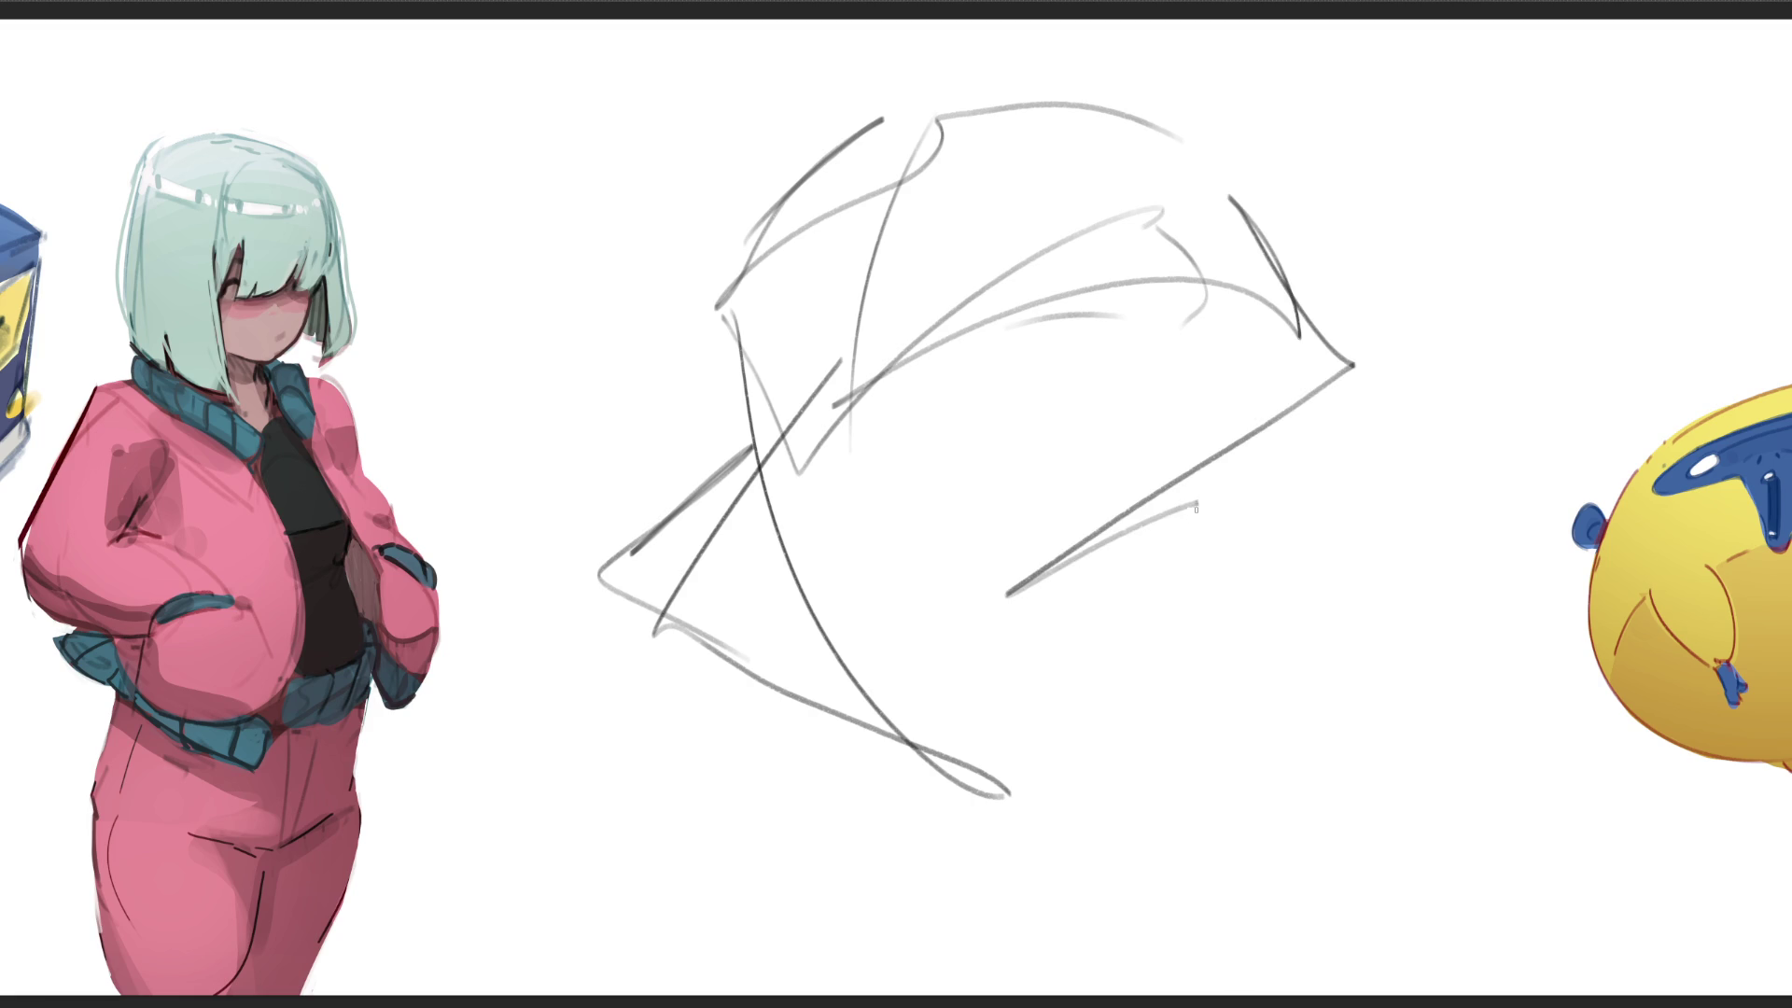
{"action": "left_click_drag", "start_coordinate": [1295, 413], "coordinate": [1192, 516]}
{"action": "left_click_drag", "start_coordinate": [1299, 409], "coordinate": [1241, 682]}
{"action": "left_click_drag", "start_coordinate": [1119, 722], "coordinate": [1221, 726]}
{"action": "mouse_move", "coordinate": [1352, 322]}
{"action": "left_mouse_down"}
{"action": "mouse_move", "coordinate": [1546, 245]}
{"action": "mouse_move", "coordinate": [1382, 527]}
{"action": "mouse_move", "coordinate": [780, 753]}
{"action": "mouse_move", "coordinate": [1022, 846]}
{"action": "mouse_move", "coordinate": [1378, 836]}
{"action": "mouse_move", "coordinate": [776, 839]}
{"action": "mouse_move", "coordinate": [1373, 834]}
{"action": "left_mouse_up"}
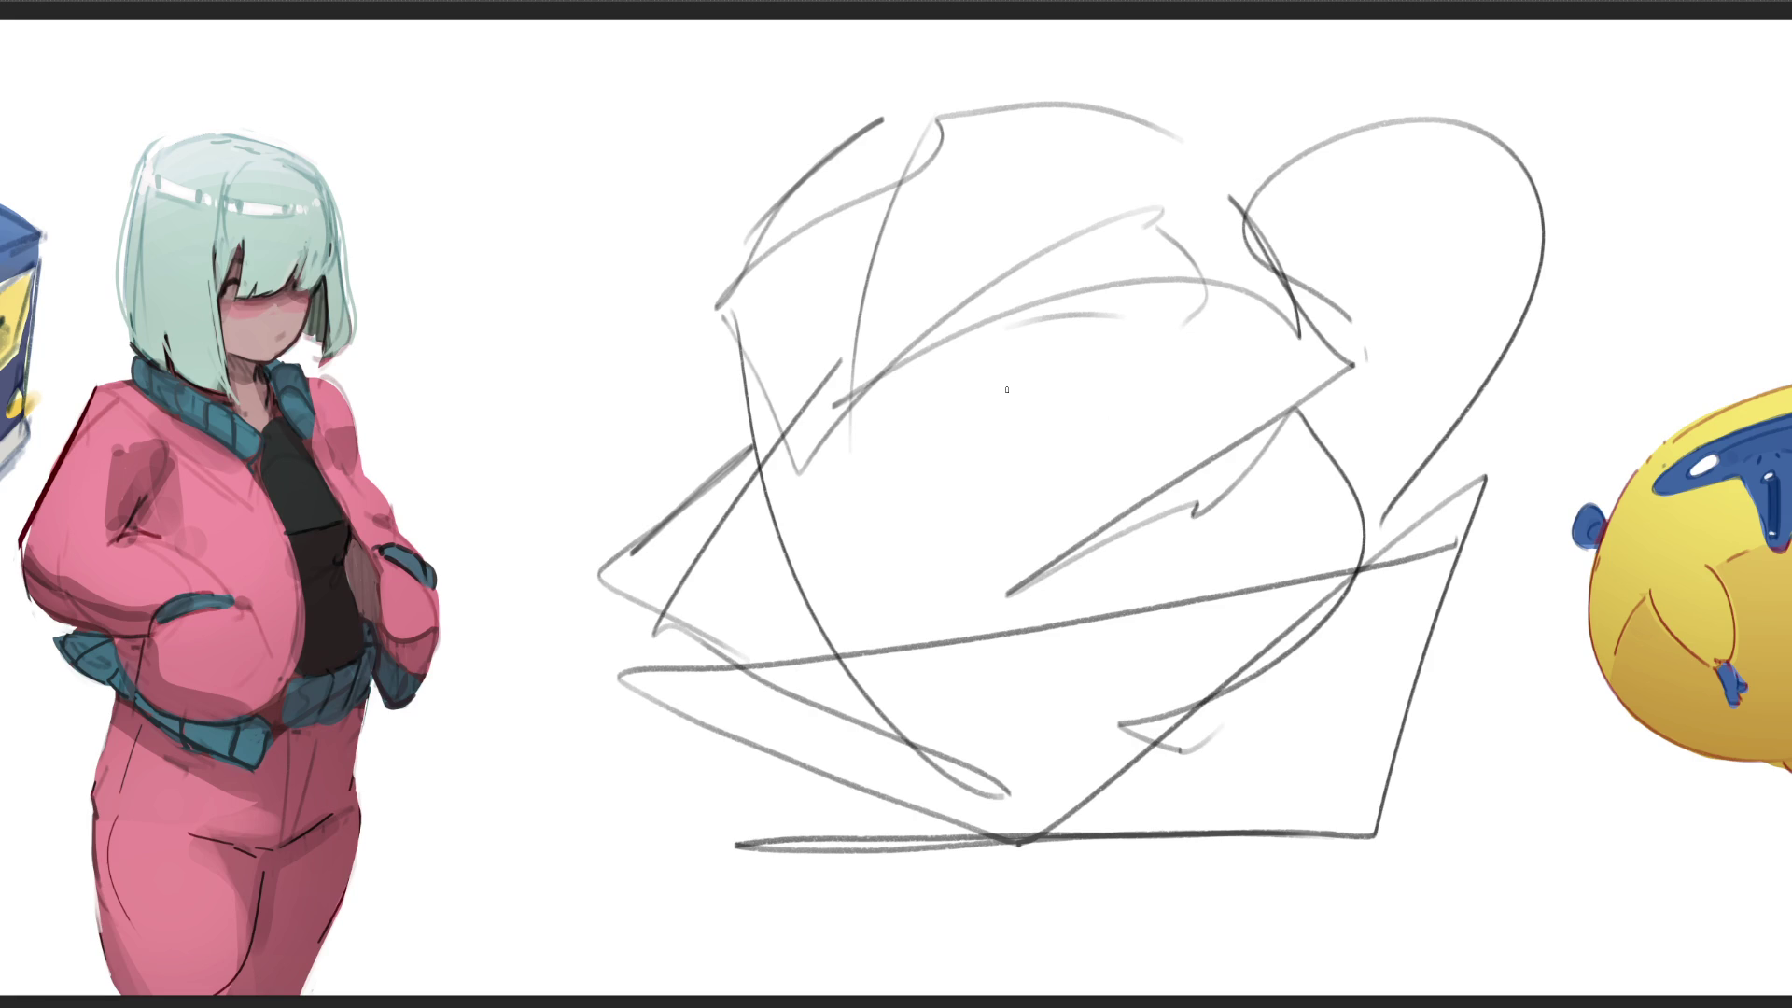
Step: Fade the rough sketch strokes with a large soft eraser
{"action": "key", "text": "e"}
{"action": "mouse_move", "coordinate": [1021, 341]}
{"action": "left_mouse_down"}
{"action": "mouse_move", "coordinate": [1559, 168]}
{"action": "mouse_move", "coordinate": [910, 301]}
{"action": "mouse_move", "coordinate": [636, 558]}
{"action": "mouse_move", "coordinate": [680, 787]}
{"action": "mouse_move", "coordinate": [992, 743]}
{"action": "left_mouse_up"}
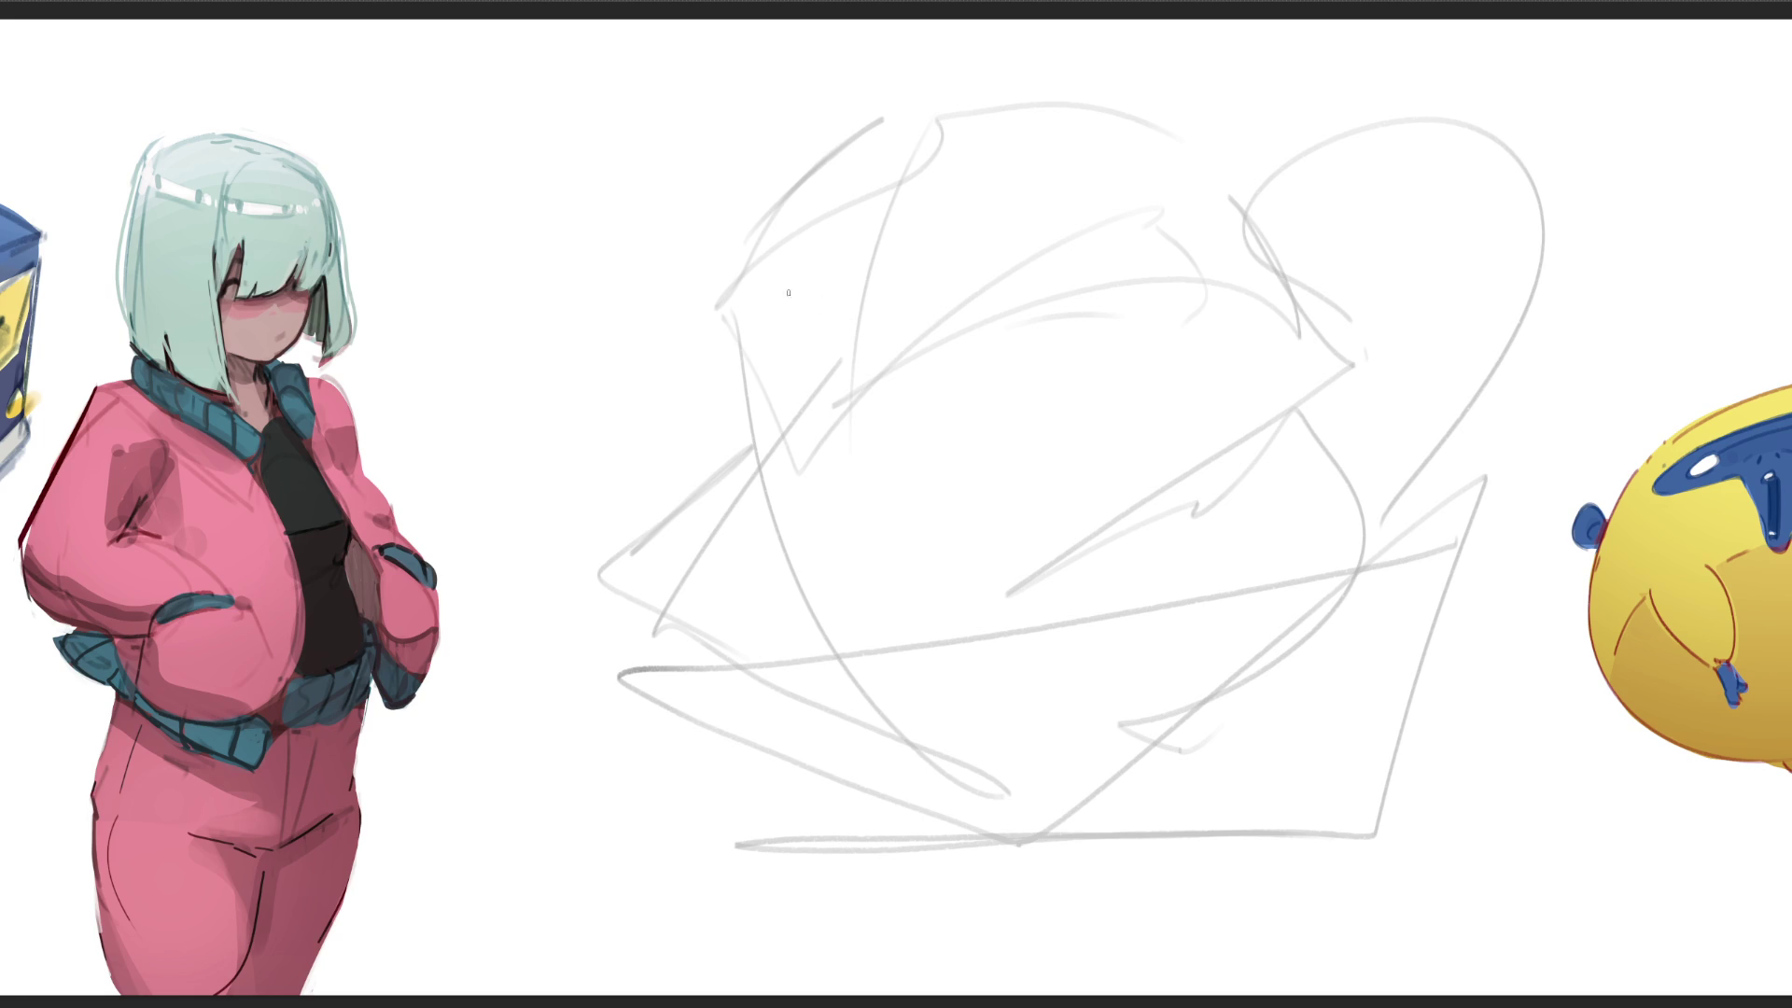
Step: Block in dark strokes at the snout's left end, undoing and redrawing misplaced ones
{"action": "left_click_drag", "start_coordinate": [708, 314], "coordinate": [773, 418]}
{"action": "left_click_drag", "start_coordinate": [716, 314], "coordinate": [780, 249]}
{"action": "left_click", "coordinate": [764, 293]}
{"action": "key", "text": "ctrl+z"}
{"action": "key", "text": "ctrl+z"}
{"action": "mouse_move", "coordinate": [721, 302]}
{"action": "left_mouse_down"}
{"action": "mouse_move", "coordinate": [763, 254]}
{"action": "mouse_move", "coordinate": [778, 398]}
{"action": "left_mouse_up"}
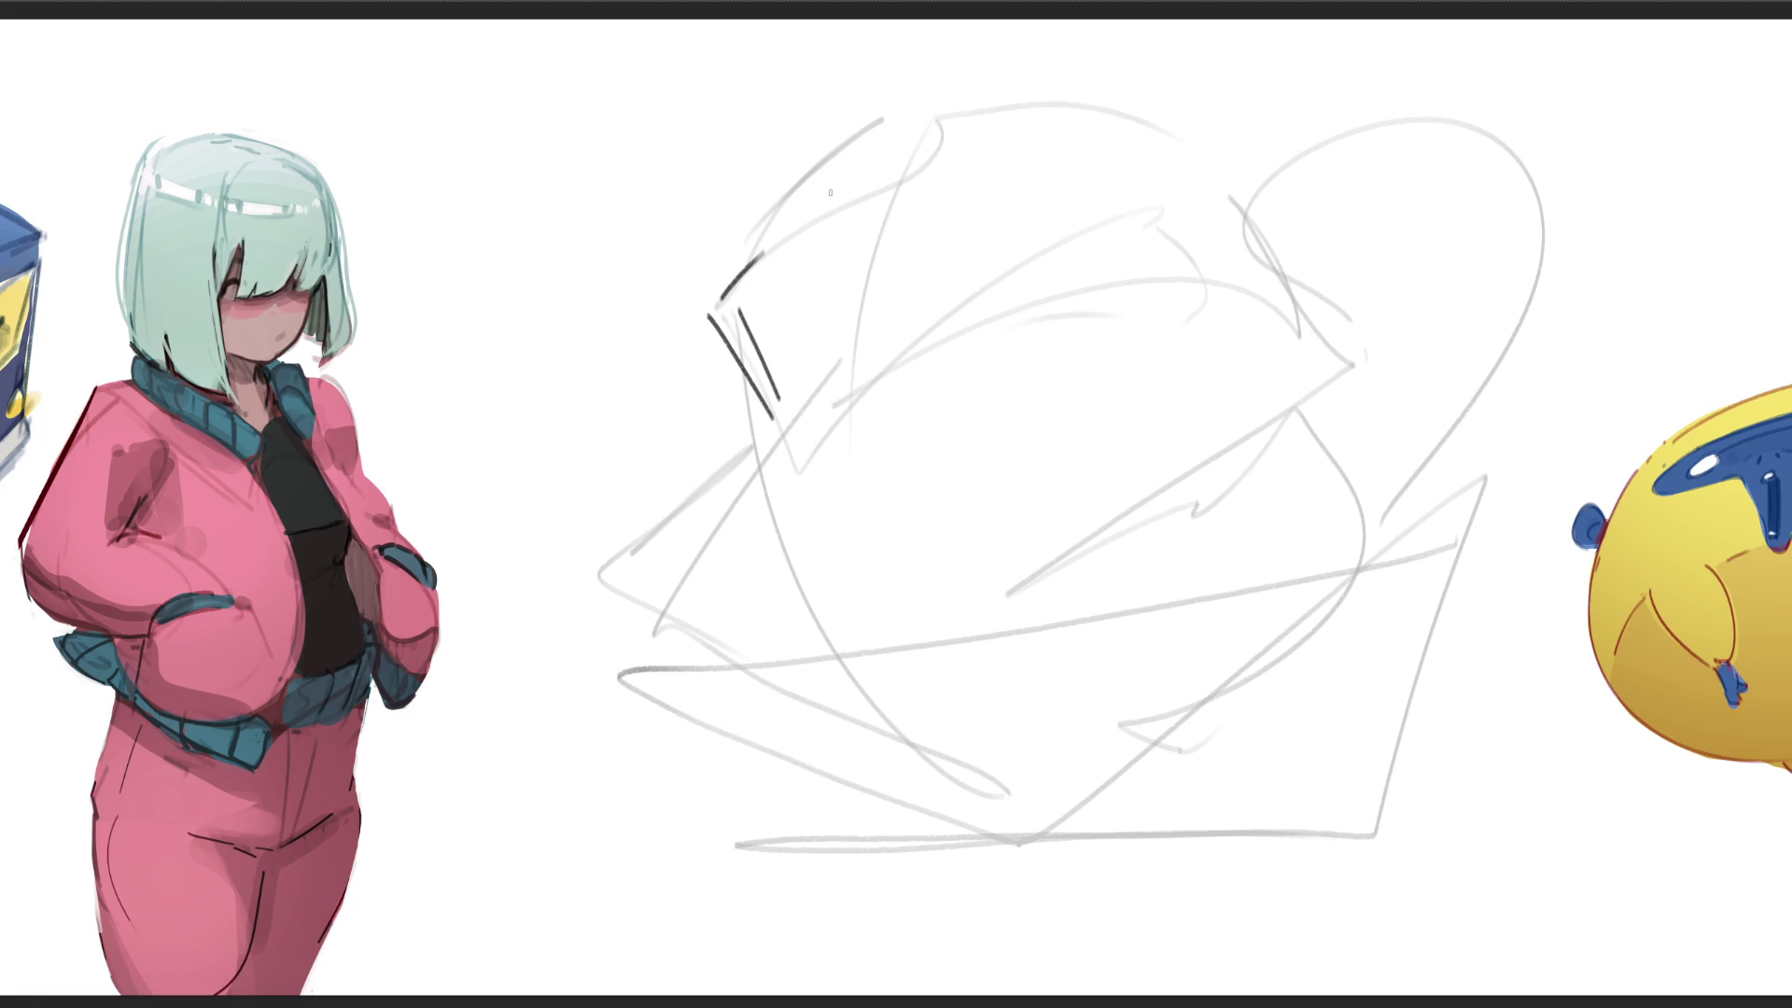
{"action": "left_click_drag", "start_coordinate": [770, 250], "coordinate": [824, 361]}
{"action": "mouse_move", "coordinate": [713, 301]}
{"action": "left_mouse_down"}
{"action": "mouse_move", "coordinate": [729, 264]}
{"action": "mouse_move", "coordinate": [800, 239]}
{"action": "left_mouse_up"}
{"action": "key", "text": "ctrl+z"}
{"action": "key", "text": "ctrl+z"}
{"action": "left_click_drag", "start_coordinate": [722, 301], "coordinate": [748, 263]}
{"action": "mouse_move", "coordinate": [821, 200]}
{"action": "left_mouse_down"}
{"action": "mouse_move", "coordinate": [880, 162]}
{"action": "mouse_move", "coordinate": [854, 183]}
{"action": "left_mouse_up"}
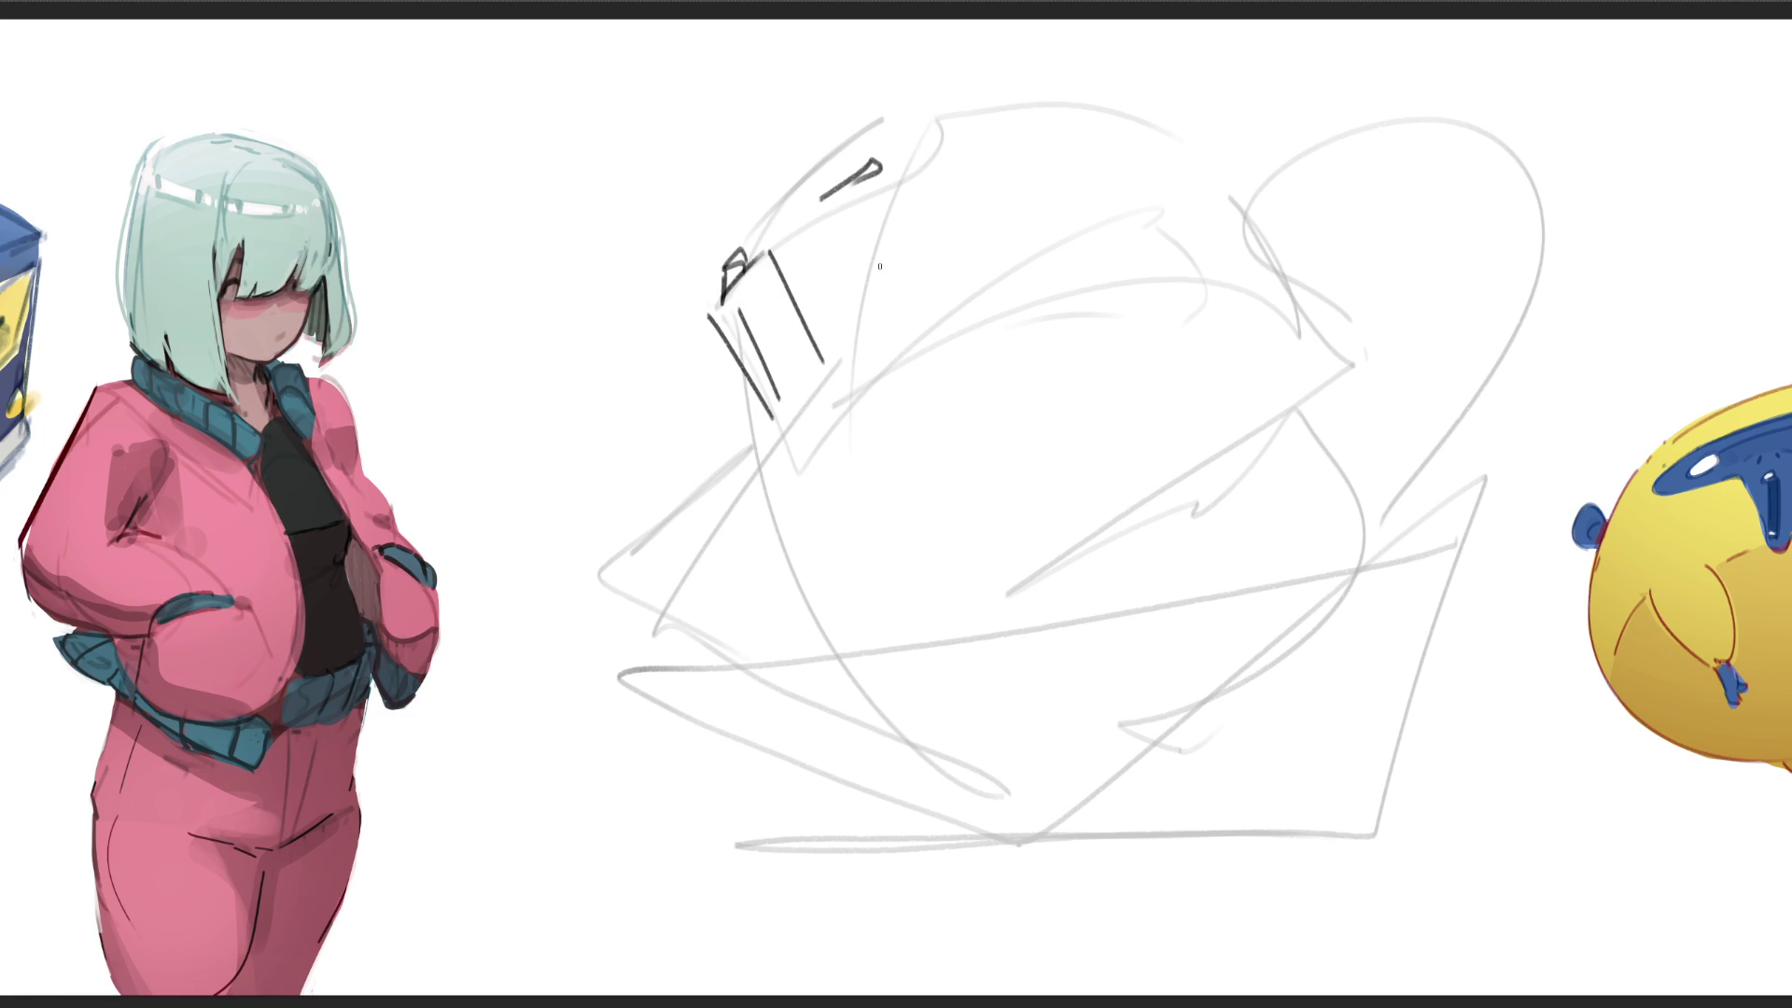
{"action": "key", "text": "ctrl+z"}
{"action": "key", "text": "ctrl+z"}
Step: Draw the looped top of the head, strokes across its middle, and its lower outline
{"action": "mouse_move", "coordinate": [755, 247]}
{"action": "left_mouse_down"}
{"action": "mouse_move", "coordinate": [910, 115]}
{"action": "mouse_move", "coordinate": [891, 183]}
{"action": "left_mouse_up"}
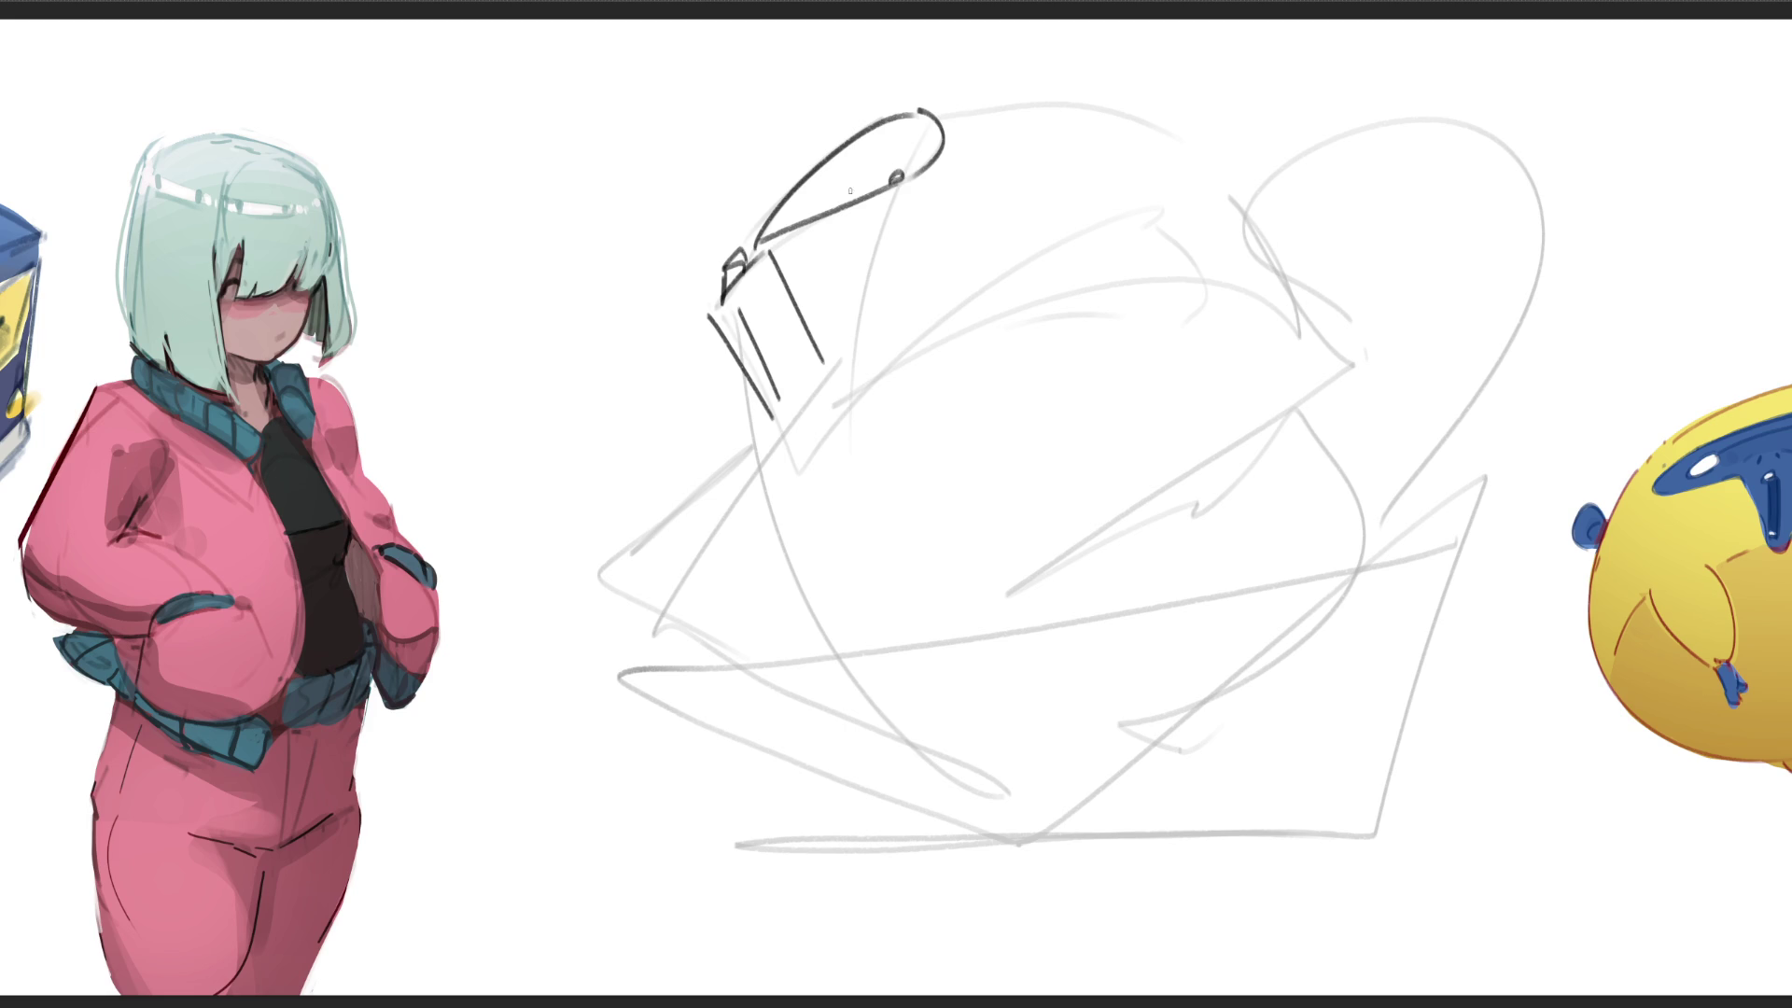
{"action": "mouse_move", "coordinate": [739, 252]}
{"action": "left_mouse_down"}
{"action": "mouse_move", "coordinate": [856, 121]}
{"action": "mouse_move", "coordinate": [1137, 94]}
{"action": "left_mouse_up"}
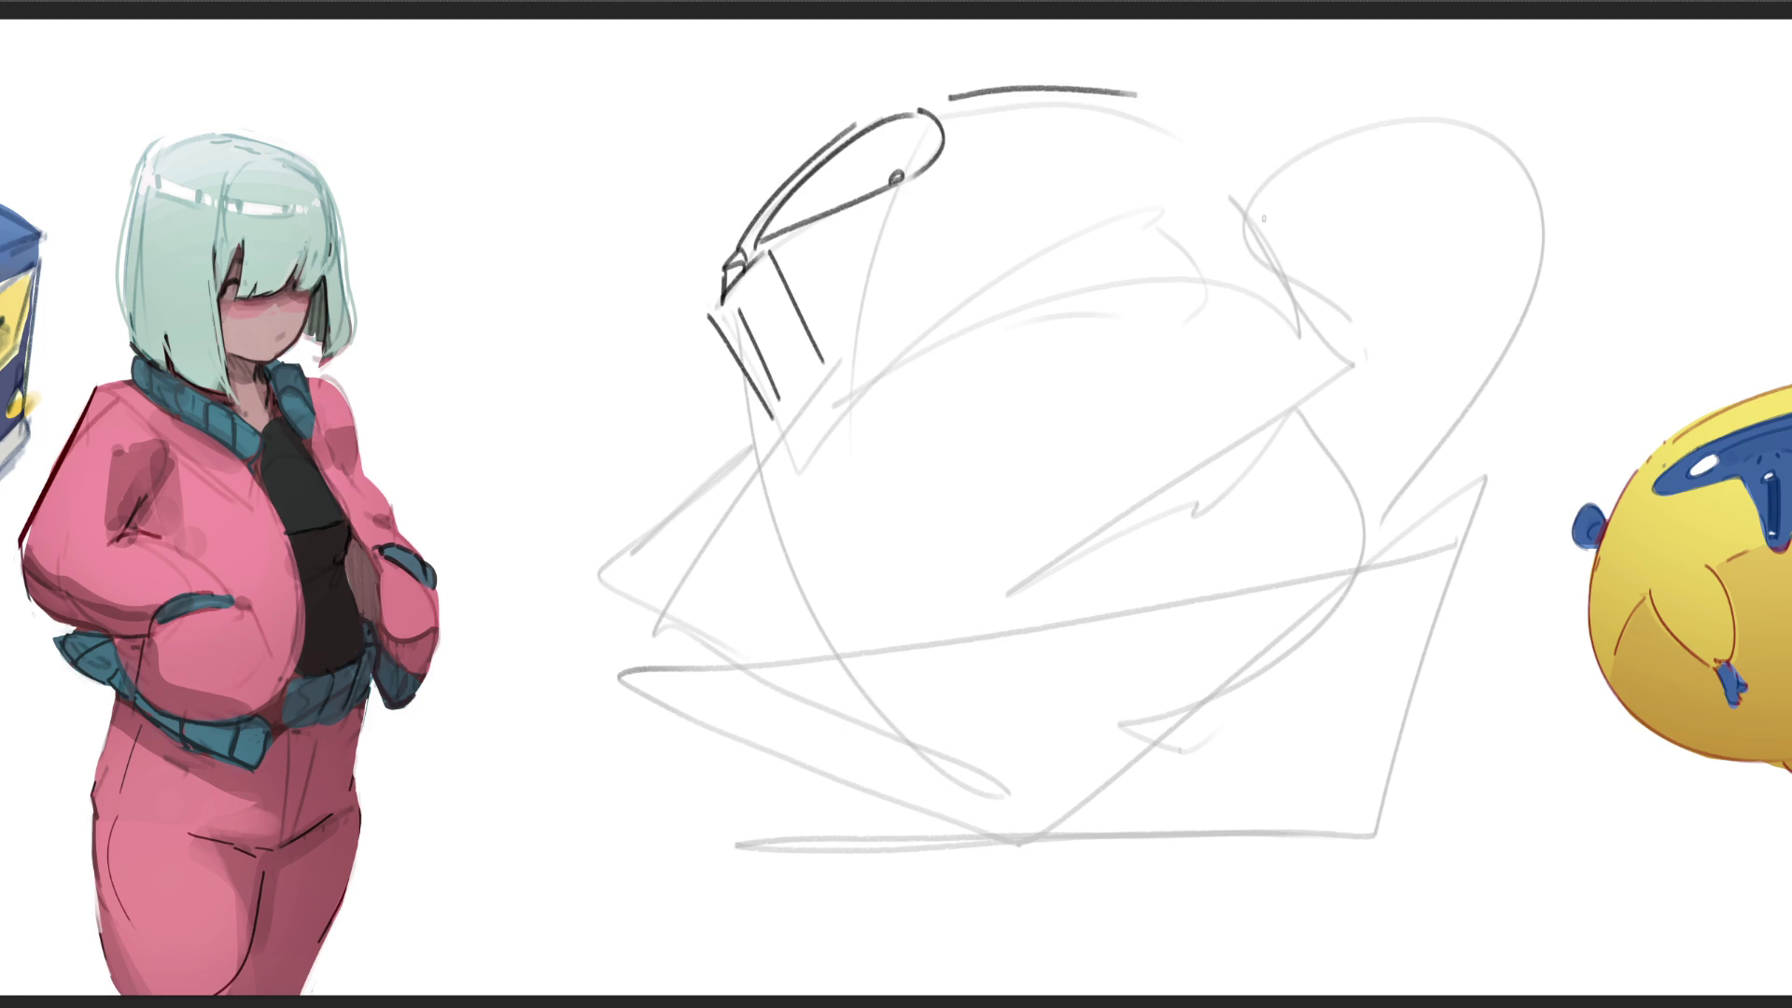
{"action": "left_click_drag", "start_coordinate": [1152, 95], "coordinate": [1220, 192]}
{"action": "key", "text": "ctrl+z"}
{"action": "left_click_drag", "start_coordinate": [1166, 92], "coordinate": [1237, 188]}
{"action": "mouse_move", "coordinate": [862, 385]}
{"action": "left_mouse_down"}
{"action": "mouse_move", "coordinate": [1098, 208]}
{"action": "mouse_move", "coordinate": [1201, 286]}
{"action": "left_mouse_up"}
{"action": "left_click_drag", "start_coordinate": [1142, 213], "coordinate": [1316, 308]}
{"action": "left_click_drag", "start_coordinate": [1271, 250], "coordinate": [1292, 297]}
{"action": "mouse_move", "coordinate": [871, 378]}
{"action": "left_mouse_down"}
{"action": "mouse_move", "coordinate": [731, 679]}
{"action": "mouse_move", "coordinate": [1170, 507]}
{"action": "left_mouse_up"}
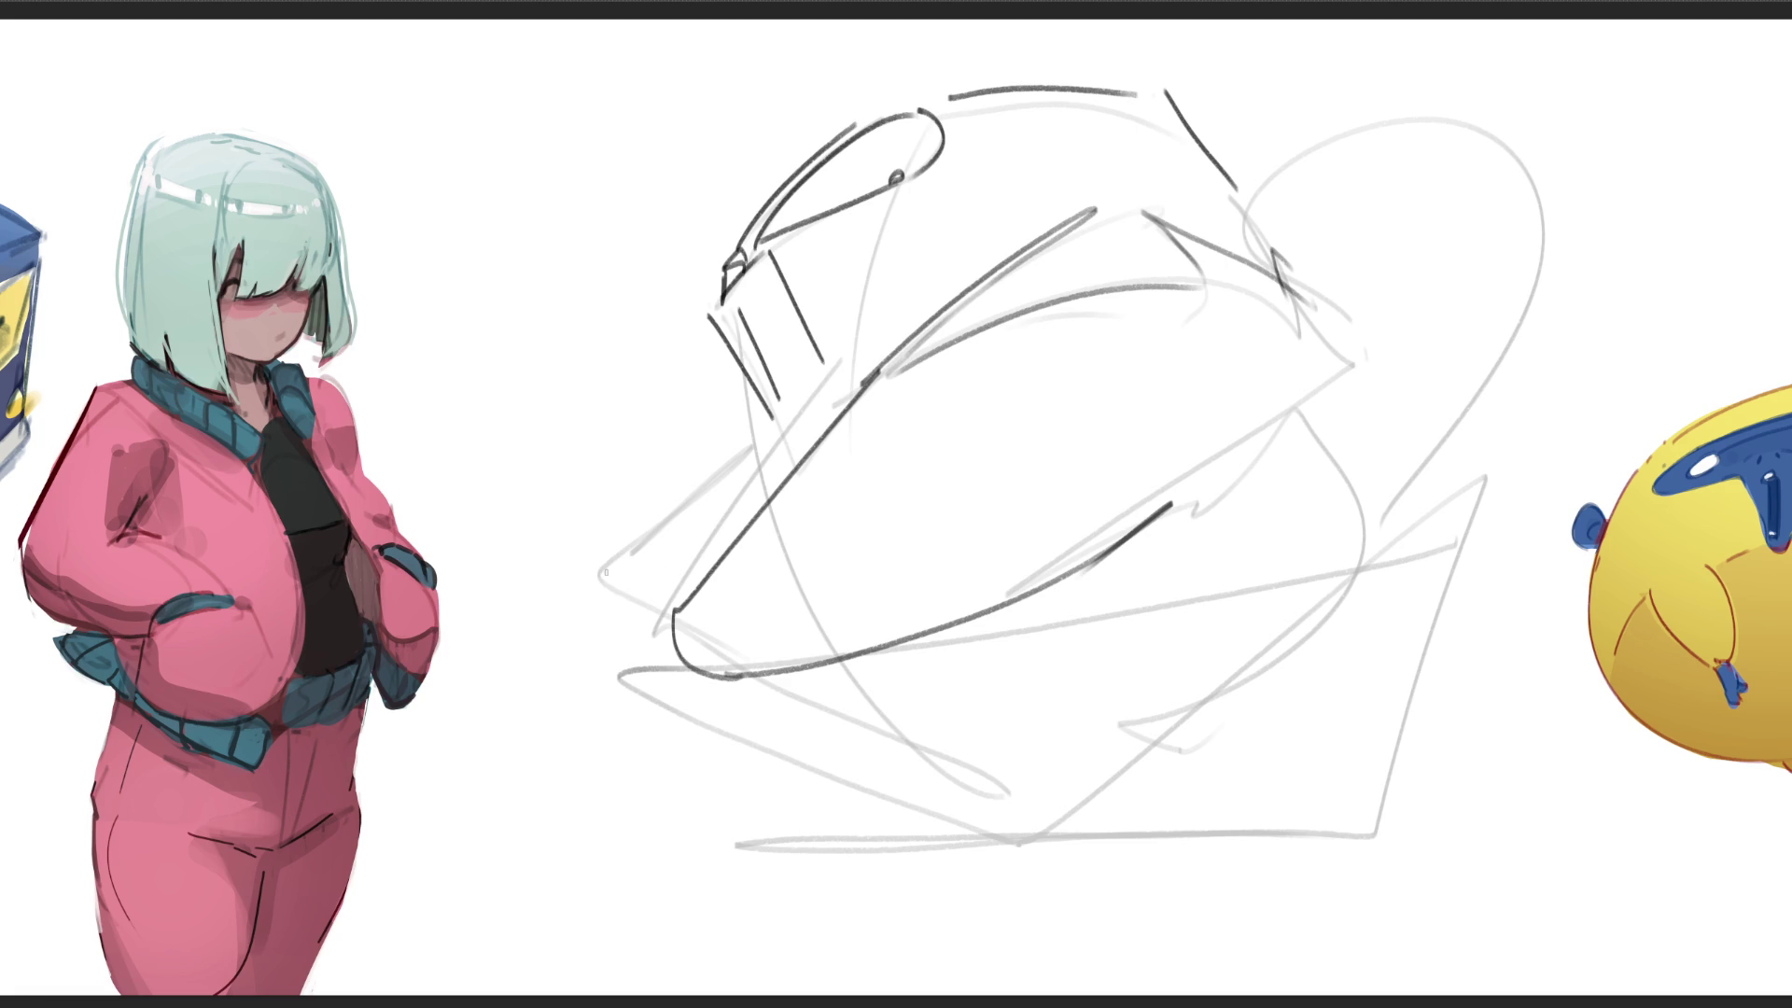
{"action": "mouse_move", "coordinate": [649, 639]}
{"action": "left_mouse_down"}
{"action": "mouse_move", "coordinate": [768, 490]}
{"action": "mouse_move", "coordinate": [732, 462]}
{"action": "left_mouse_up"}
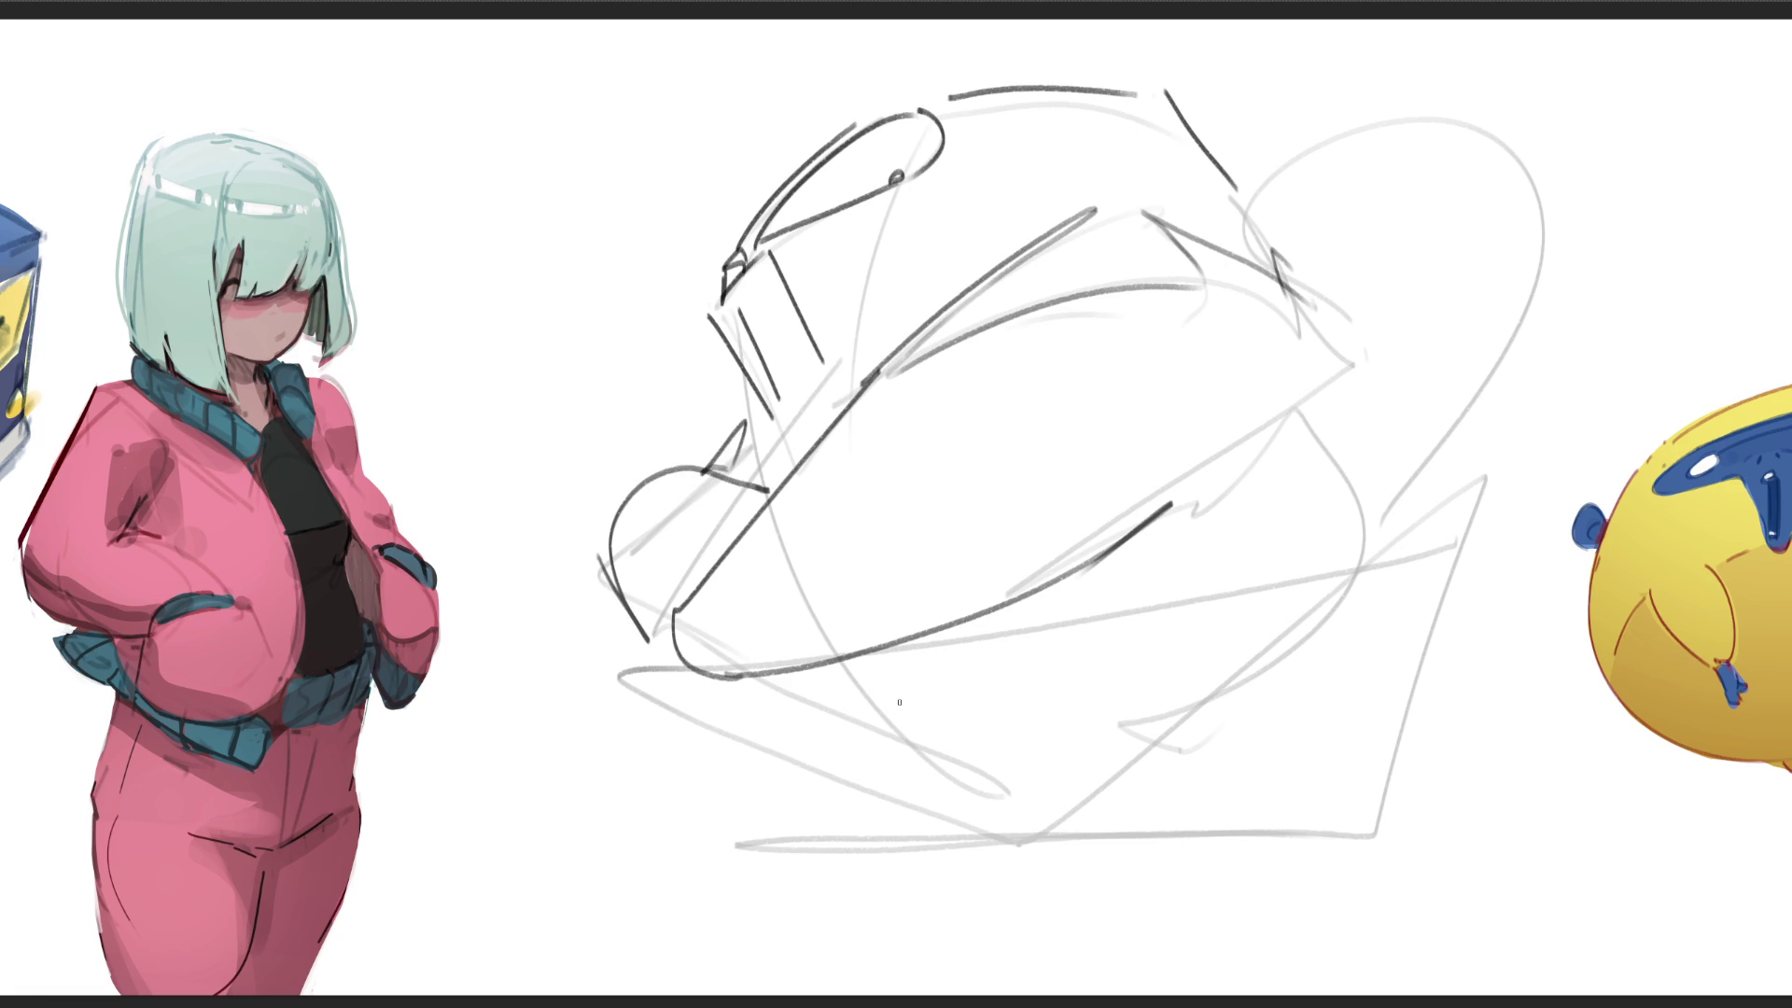
Step: Arc across the top and sketch the tail's outer edge and first inner curves
{"action": "mouse_move", "coordinate": [1257, 196]}
{"action": "left_mouse_down"}
{"action": "mouse_move", "coordinate": [1638, 50]}
{"action": "mouse_move", "coordinate": [1765, 364]}
{"action": "left_mouse_up"}
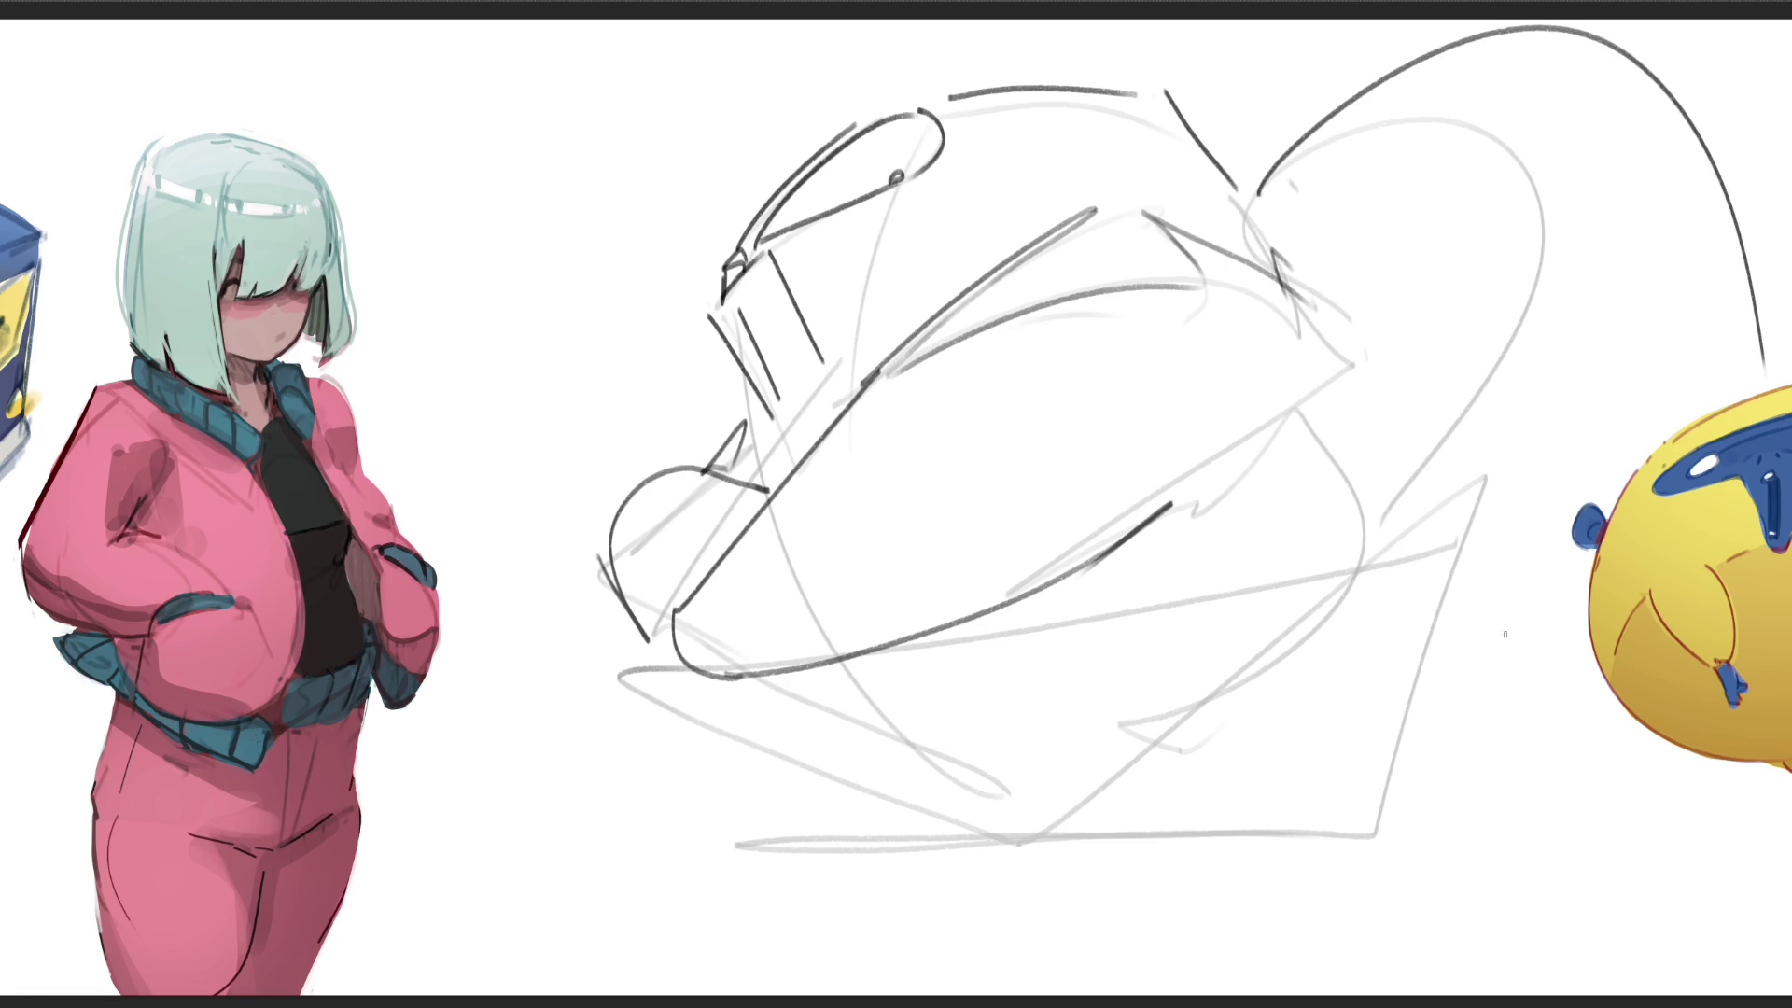
{"action": "mouse_move", "coordinate": [1308, 322]}
{"action": "left_mouse_down"}
{"action": "mouse_move", "coordinate": [1333, 410]}
{"action": "mouse_move", "coordinate": [1276, 479]}
{"action": "left_mouse_up"}
{"action": "left_click_drag", "start_coordinate": [1325, 439], "coordinate": [1360, 510]}
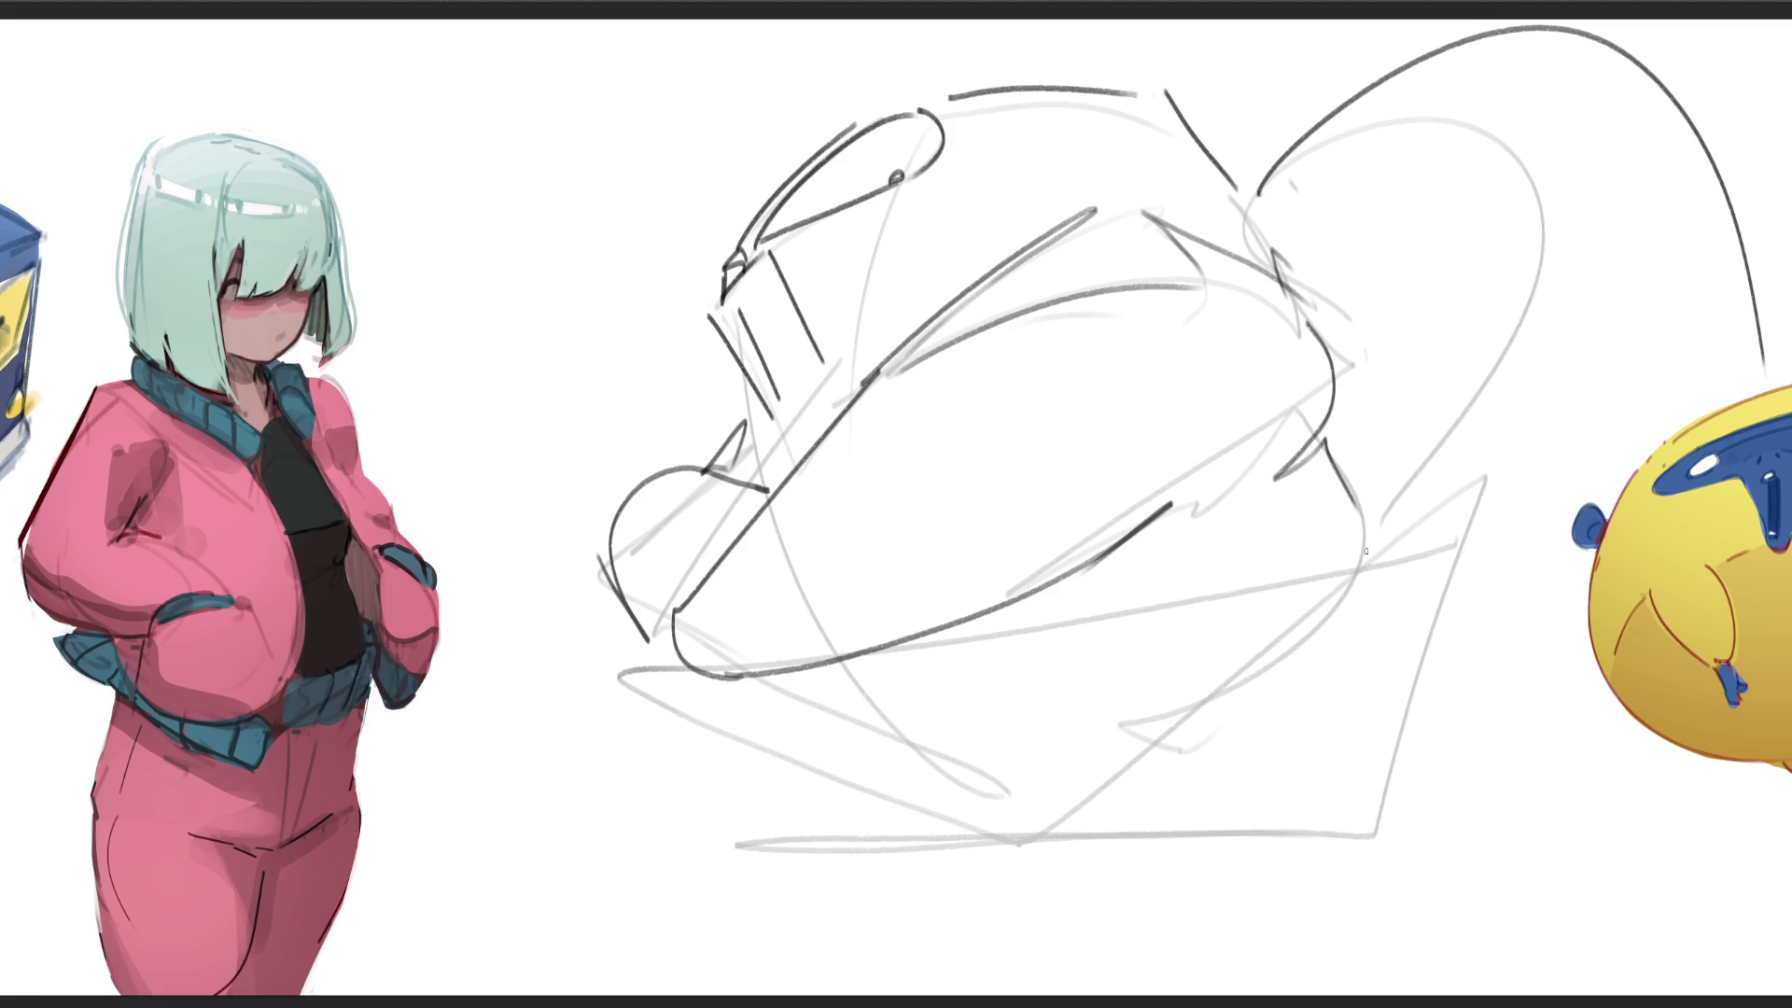
{"action": "mouse_move", "coordinate": [1468, 605]}
{"action": "left_mouse_down"}
{"action": "mouse_move", "coordinate": [1531, 544]}
{"action": "mouse_move", "coordinate": [1597, 270]}
{"action": "left_mouse_up"}
{"action": "left_click_drag", "start_coordinate": [1574, 375], "coordinate": [1601, 246]}
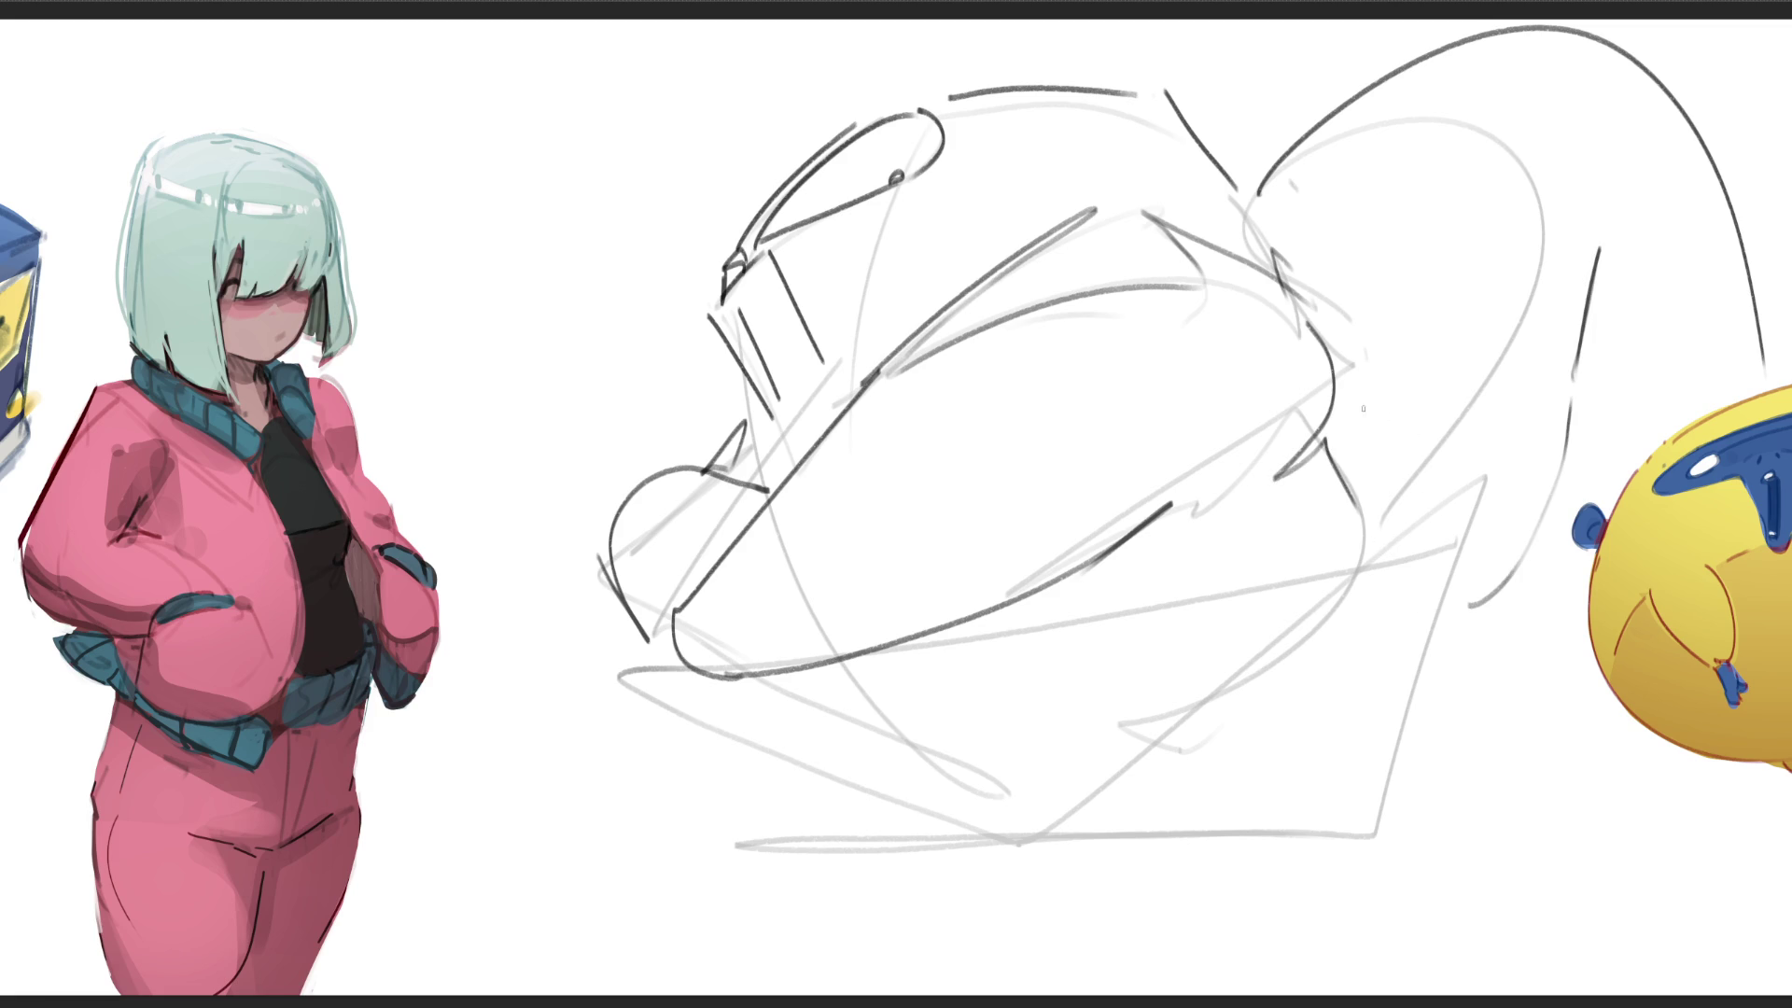
{"action": "left_click_drag", "start_coordinate": [1336, 410], "coordinate": [1502, 493]}
{"action": "left_click_drag", "start_coordinate": [1316, 227], "coordinate": [1551, 423]}
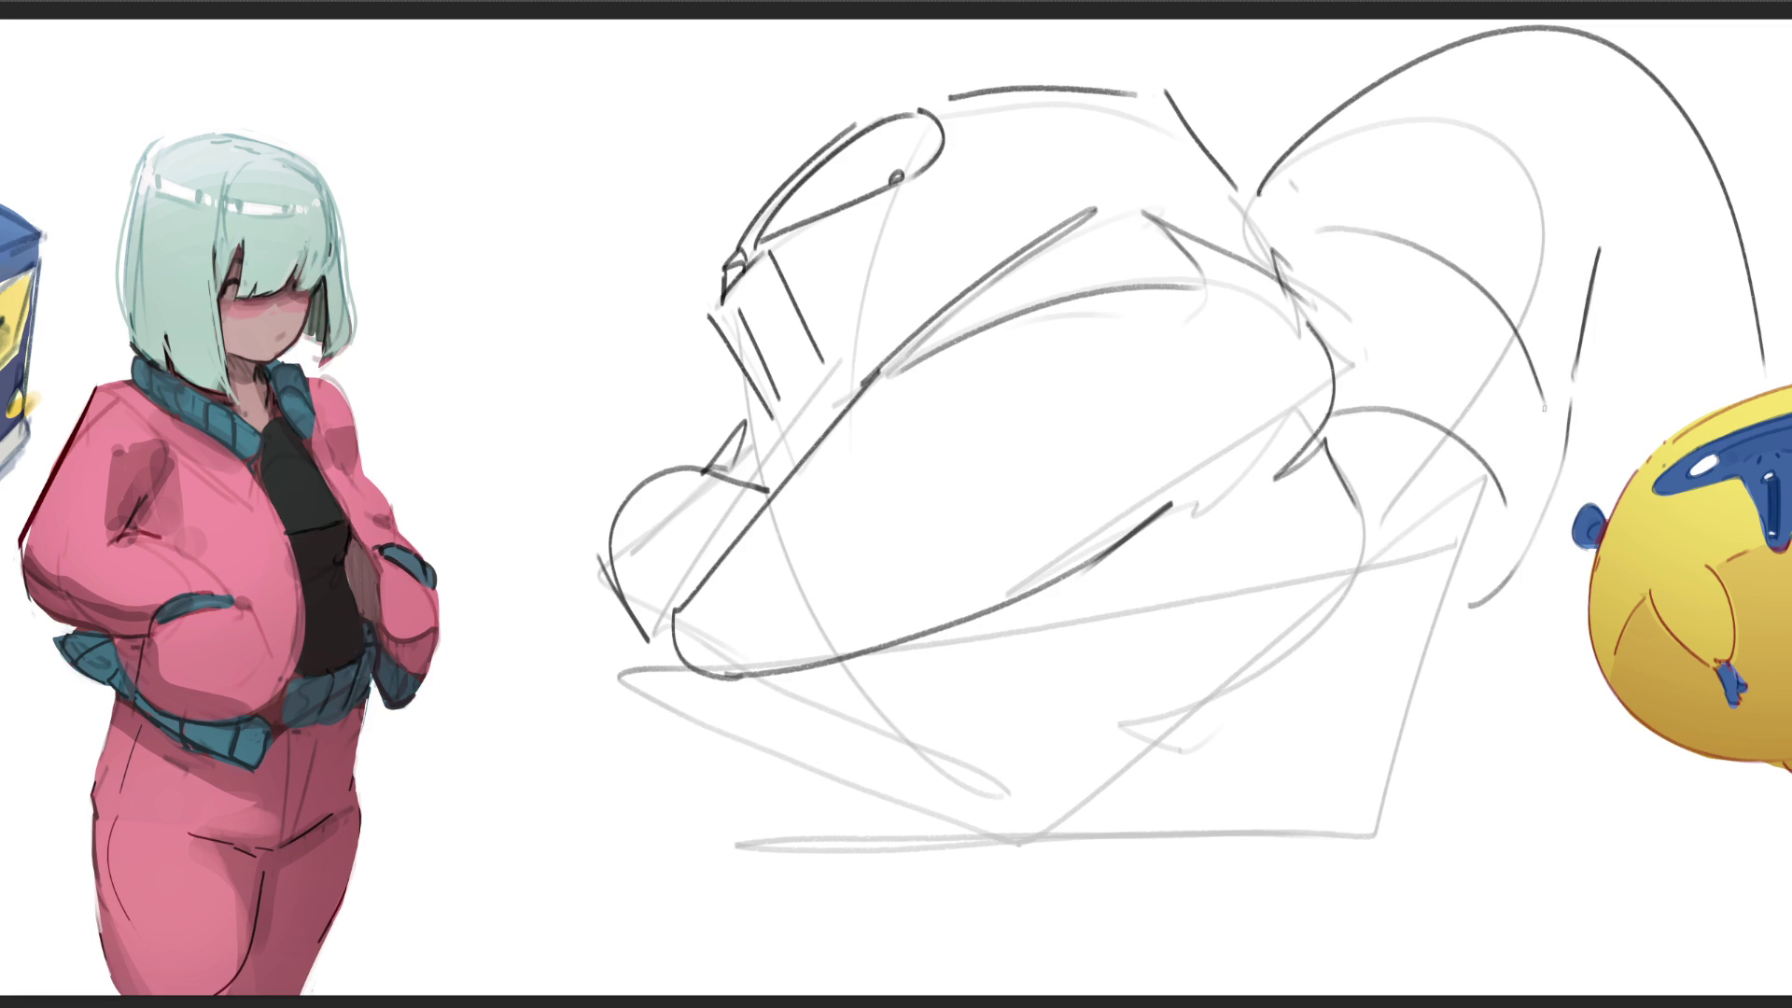
Step: Layer dark and lighter fur curves into the tail, then outline the front leg
{"action": "left_click_drag", "start_coordinate": [1372, 90], "coordinate": [1571, 272]}
{"action": "left_click_drag", "start_coordinate": [1653, 89], "coordinate": [1642, 227]}
{"action": "left_click_drag", "start_coordinate": [1765, 305], "coordinate": [1712, 381]}
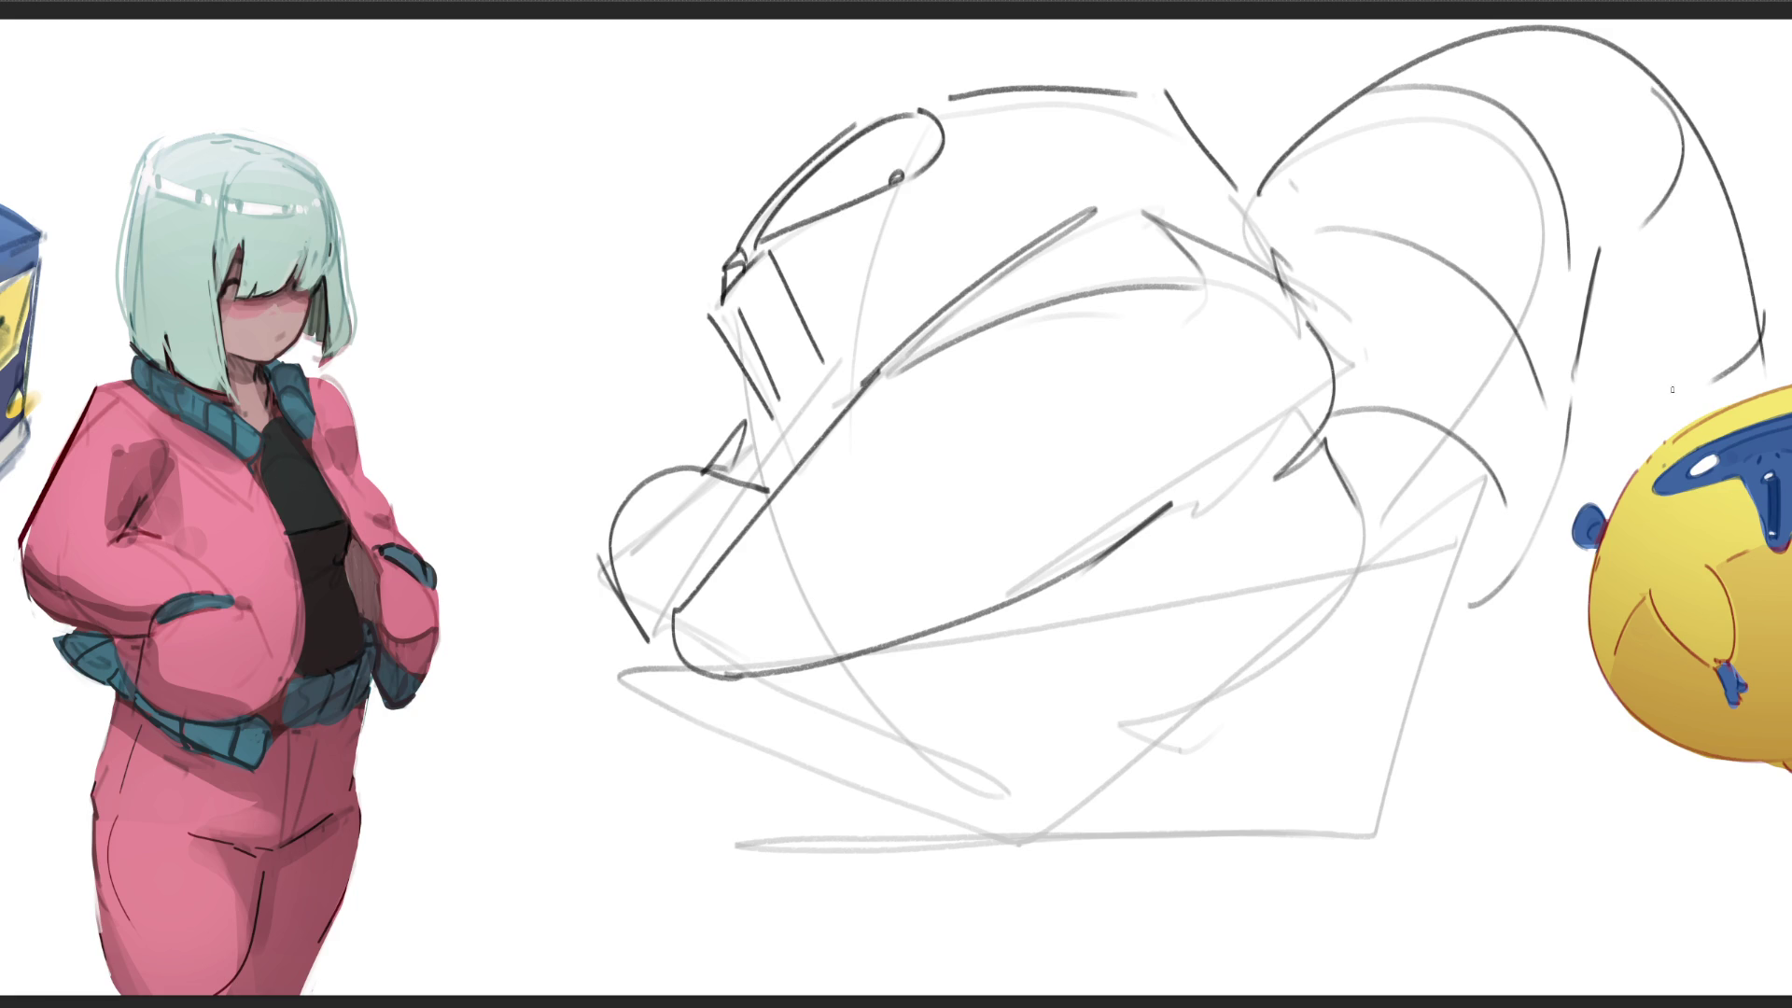
{"action": "mouse_move", "coordinate": [1352, 518]}
{"action": "left_mouse_down"}
{"action": "mouse_move", "coordinate": [1523, 359]}
{"action": "mouse_move", "coordinate": [1548, 361]}
{"action": "left_mouse_up"}
{"action": "left_click_drag", "start_coordinate": [1288, 314], "coordinate": [1560, 266]}
{"action": "mouse_move", "coordinate": [1258, 188]}
{"action": "left_mouse_down"}
{"action": "mouse_move", "coordinate": [1465, 64]}
{"action": "mouse_move", "coordinate": [1666, 87]}
{"action": "left_mouse_up"}
{"action": "left_click_drag", "start_coordinate": [1600, 193], "coordinate": [1747, 204]}
{"action": "left_click_drag", "start_coordinate": [1624, 298], "coordinate": [1717, 370]}
{"action": "left_click_drag", "start_coordinate": [1582, 385], "coordinate": [1621, 417]}
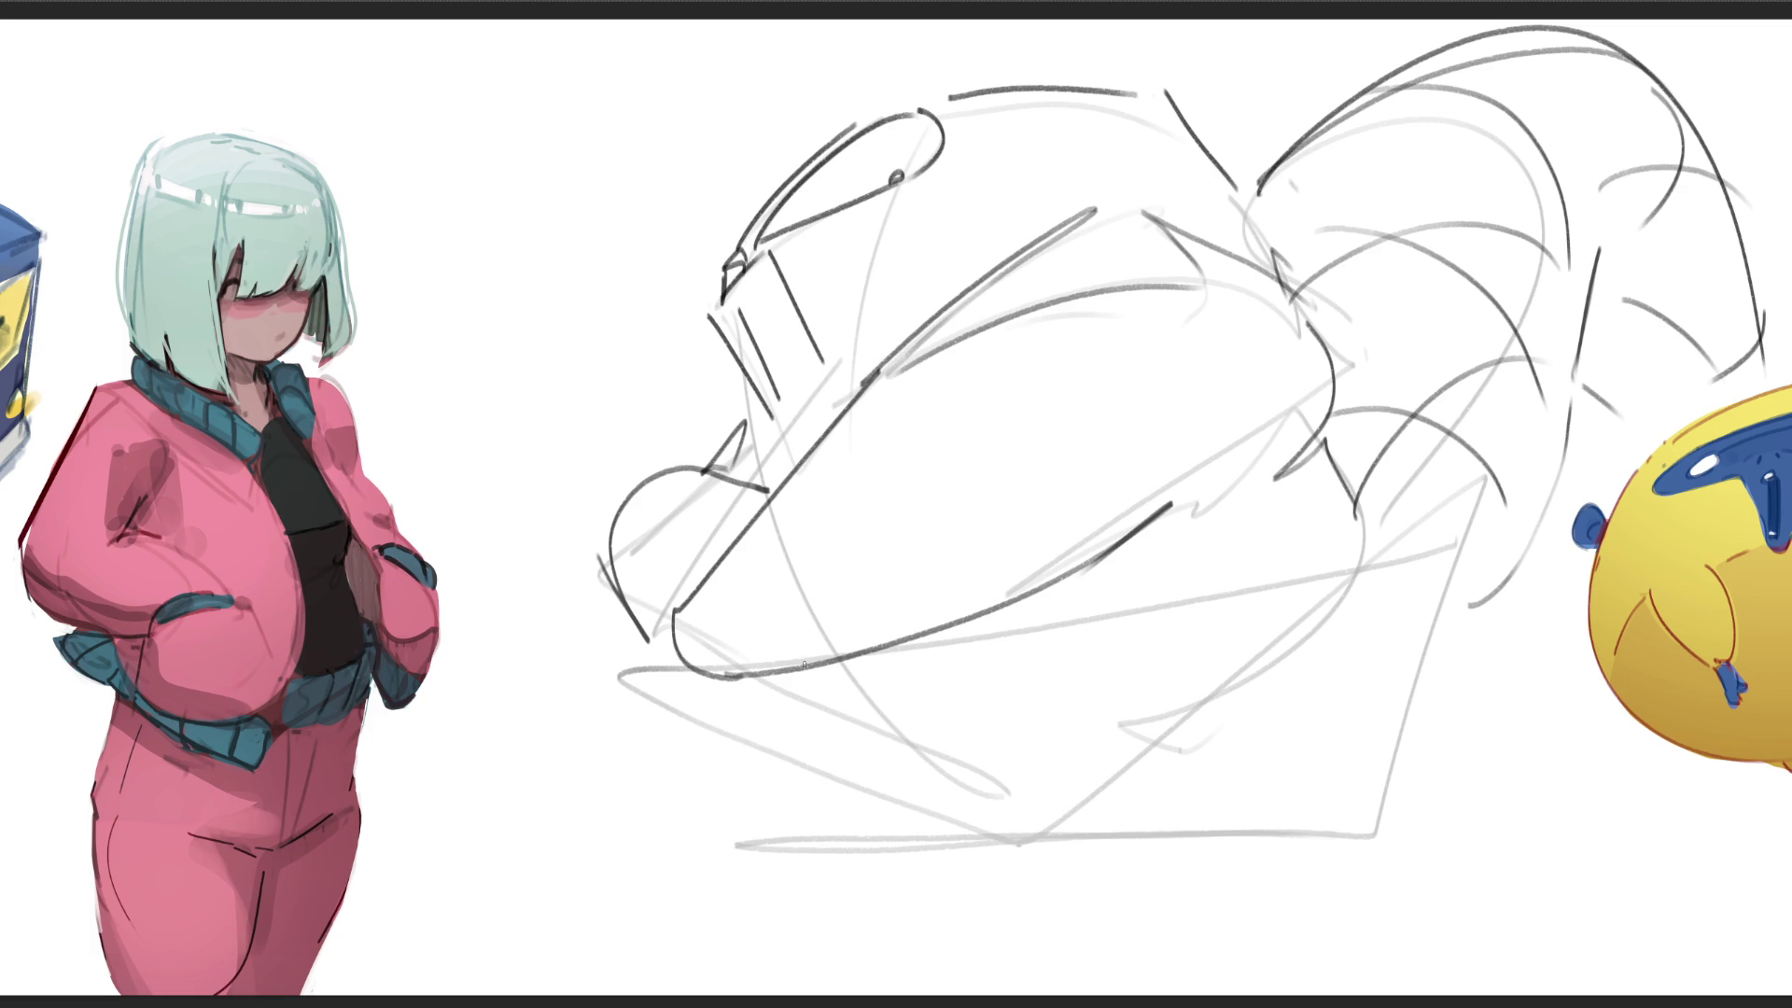
{"action": "mouse_move", "coordinate": [798, 662]}
{"action": "left_mouse_down"}
{"action": "mouse_move", "coordinate": [849, 840]}
{"action": "mouse_move", "coordinate": [763, 867]}
{"action": "mouse_move", "coordinate": [987, 864]}
{"action": "mouse_move", "coordinate": [913, 847]}
{"action": "mouse_move", "coordinate": [1043, 859]}
{"action": "left_mouse_up"}
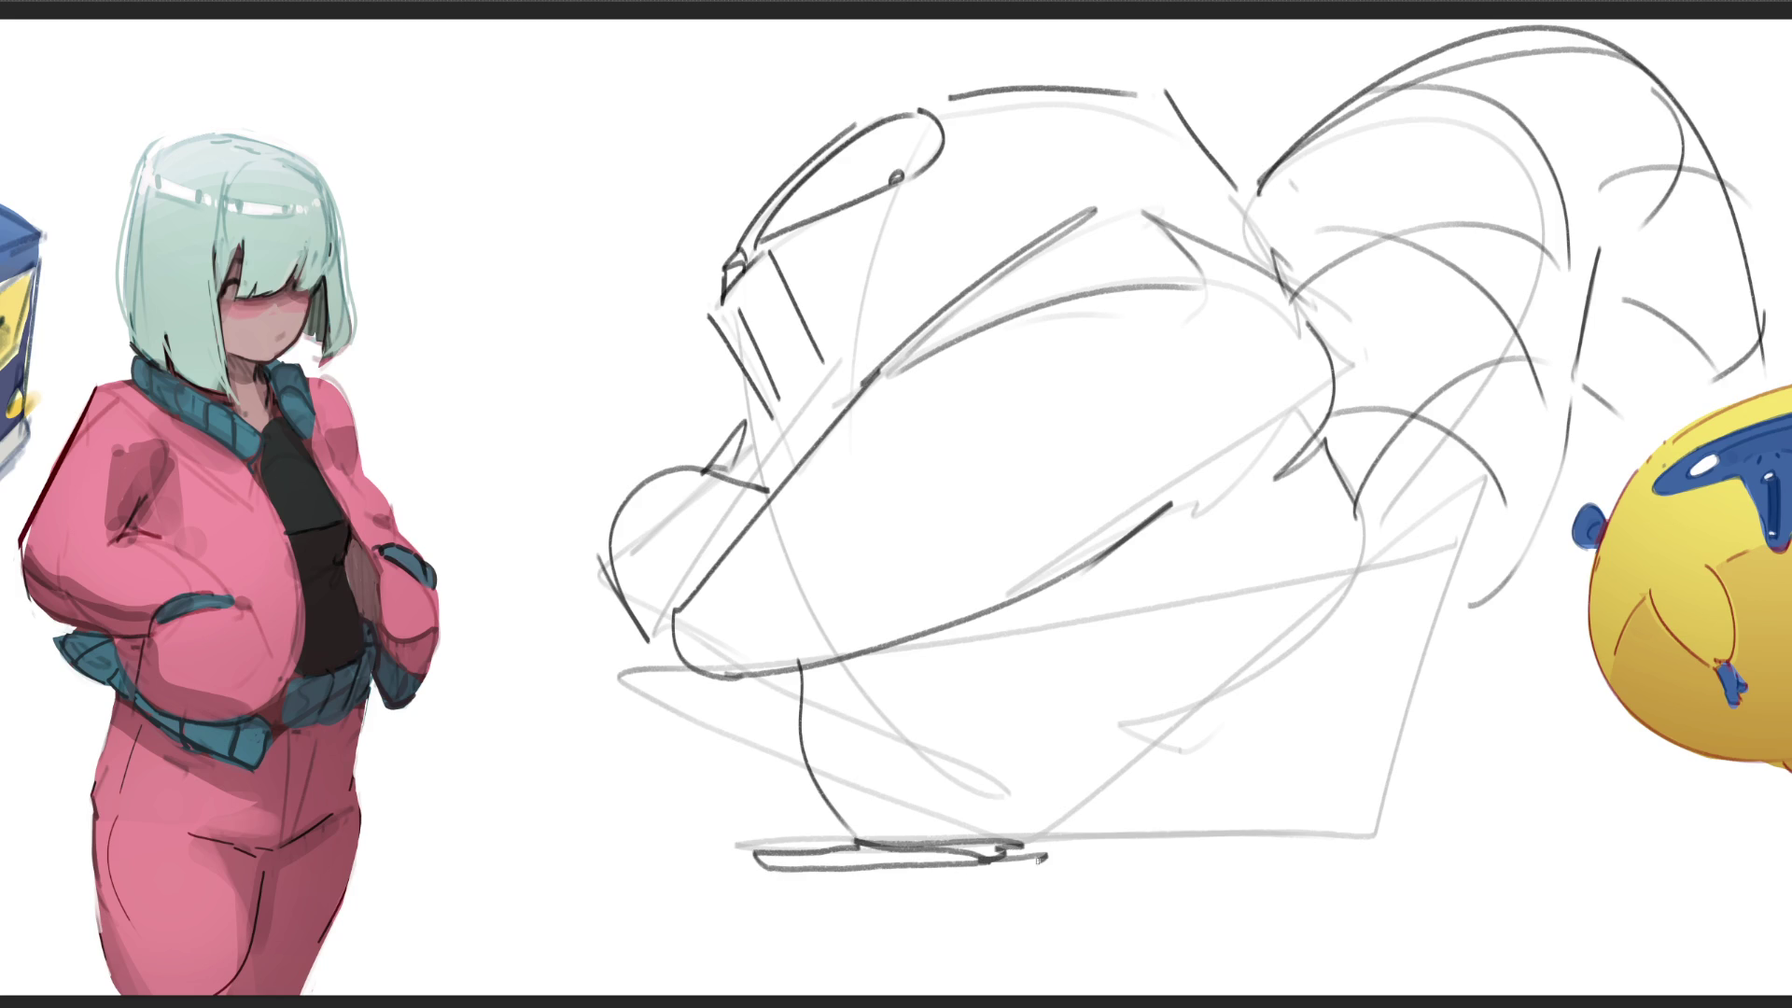
Step: Add a line inside the front leg and draw the back leg with a flat foot
{"action": "mouse_move", "coordinate": [828, 684]}
{"action": "left_mouse_down"}
{"action": "mouse_move", "coordinate": [964, 797]}
{"action": "mouse_move", "coordinate": [1147, 738]}
{"action": "left_mouse_up"}
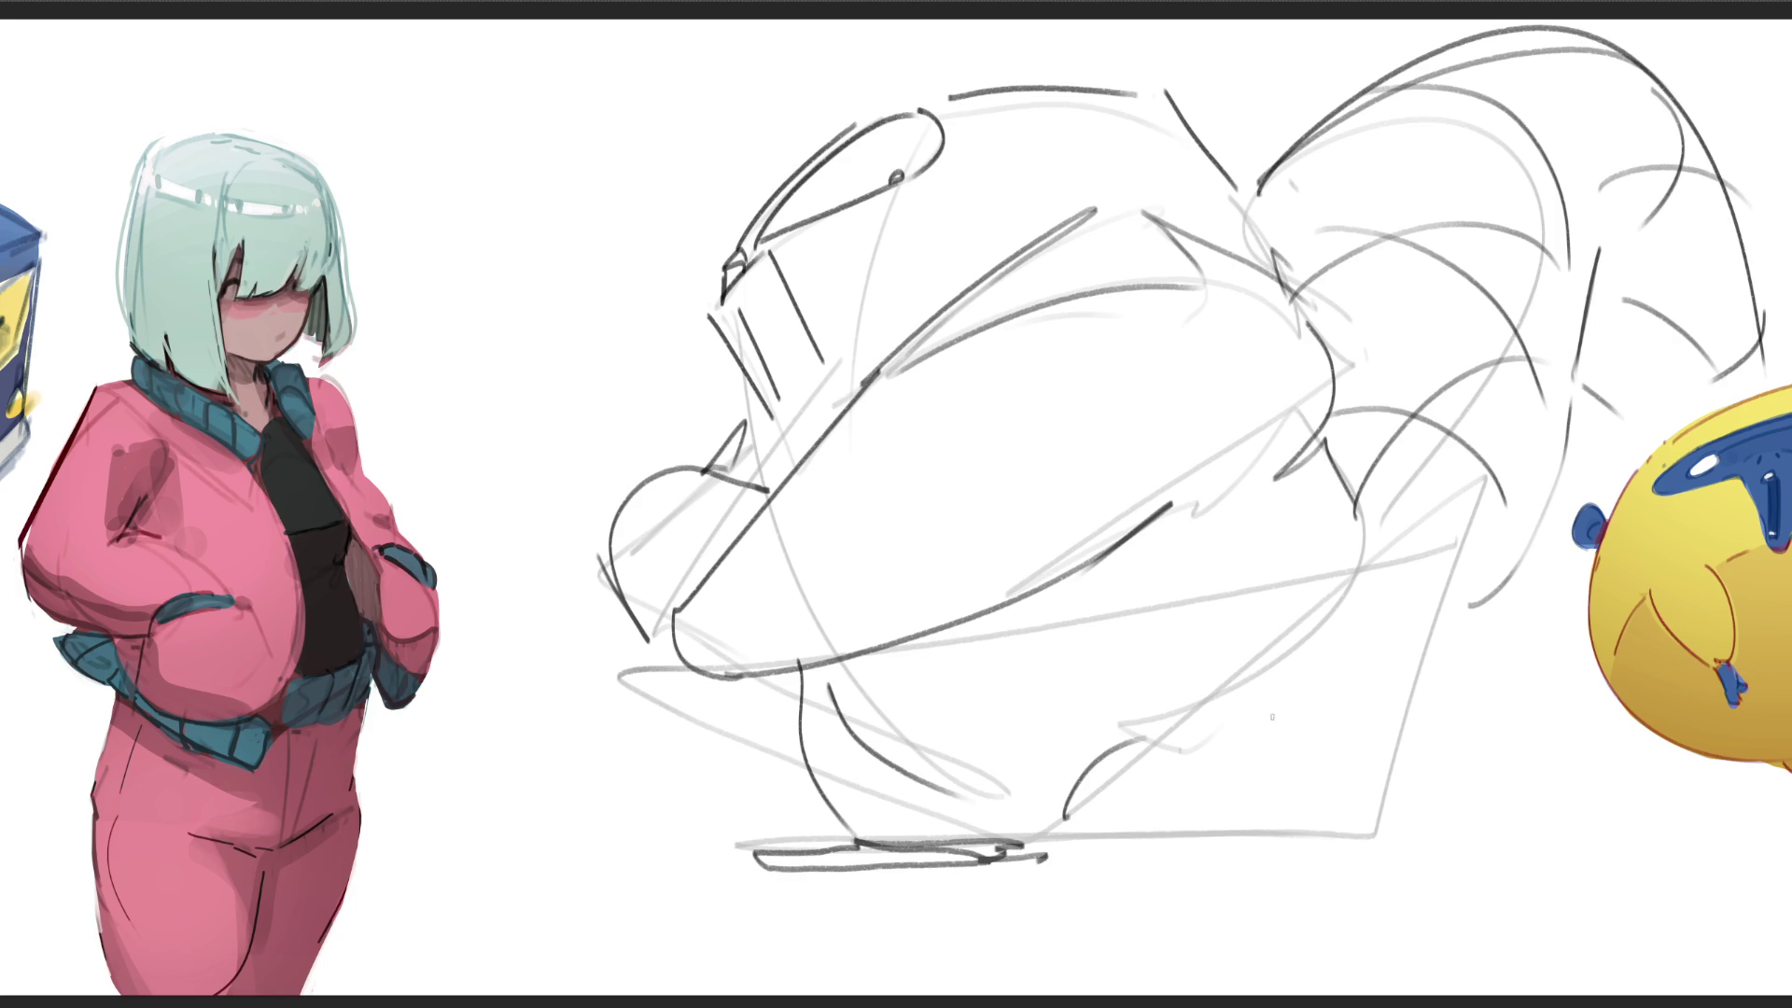
{"action": "left_click_drag", "start_coordinate": [1349, 492], "coordinate": [1346, 823]}
{"action": "mouse_move", "coordinate": [1104, 864]}
{"action": "left_mouse_down"}
{"action": "mouse_move", "coordinate": [1380, 843]}
{"action": "mouse_move", "coordinate": [1343, 851]}
{"action": "left_mouse_up"}
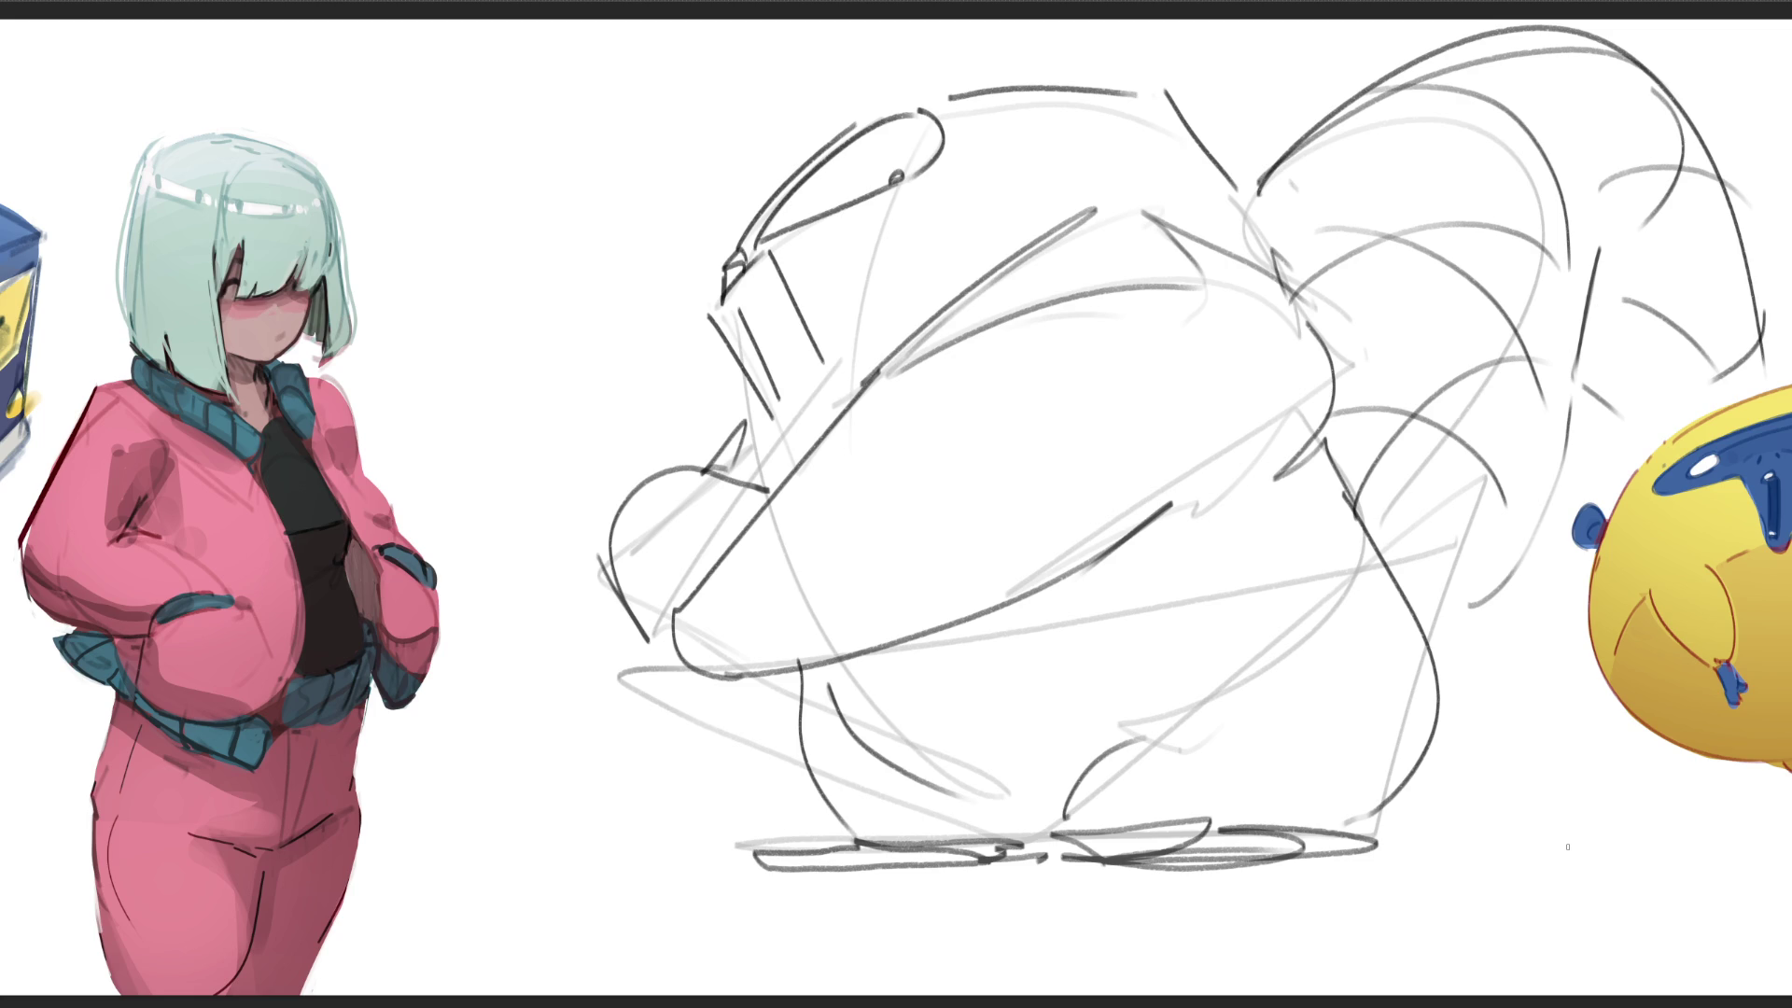
Step: Draw a small rounded ear on top of the head, undoing a stray stroke above it
{"action": "left_click_drag", "start_coordinate": [732, 238], "coordinate": [723, 264]}
{"action": "left_click_drag", "start_coordinate": [1064, 87], "coordinate": [1138, 90]}
{"action": "left_click_drag", "start_coordinate": [886, 107], "coordinate": [898, 101]}
{"action": "key", "text": "ctrl+z"}
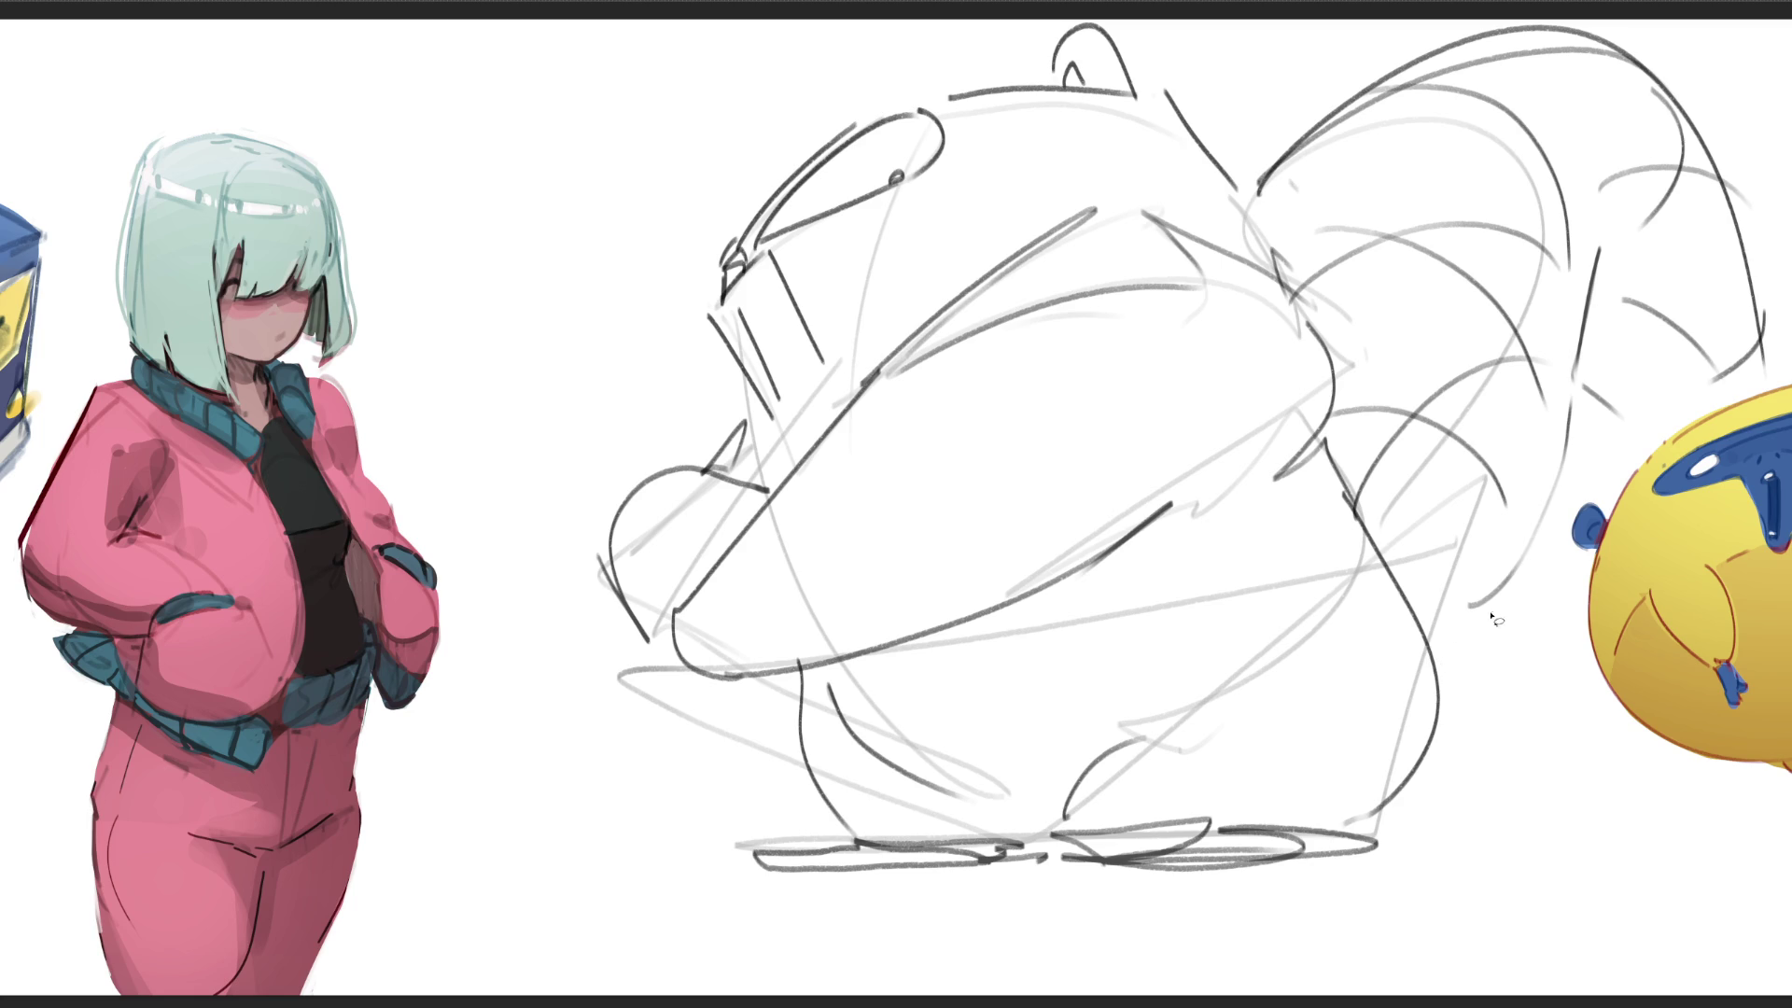
{"action": "mouse_move", "coordinate": [1444, 663]}
{"action": "left_mouse_down"}
{"action": "mouse_move", "coordinate": [1531, 546]}
{"action": "mouse_move", "coordinate": [1595, 584]}
{"action": "mouse_move", "coordinate": [1604, 474]}
{"action": "mouse_move", "coordinate": [1734, 396]}
{"action": "mouse_move", "coordinate": [1757, 213]}
{"action": "mouse_move", "coordinate": [1491, 34]}
{"action": "mouse_move", "coordinate": [1269, 196]}
{"action": "mouse_move", "coordinate": [1456, 678]}
{"action": "left_mouse_up"}
Step: Lasso the feet and tail and paint them solid grey
{"action": "mouse_move", "coordinate": [1017, 845]}
{"action": "left_mouse_down"}
{"action": "mouse_move", "coordinate": [743, 871]}
{"action": "mouse_move", "coordinate": [1000, 862]}
{"action": "mouse_move", "coordinate": [898, 842]}
{"action": "mouse_move", "coordinate": [851, 876]}
{"action": "left_mouse_up"}
{"action": "left_click_drag", "start_coordinate": [1125, 862], "coordinate": [1174, 838]}
{"action": "mouse_move", "coordinate": [1162, 854]}
{"action": "left_mouse_down"}
{"action": "mouse_move", "coordinate": [1484, 462]}
{"action": "mouse_move", "coordinate": [1042, 217]}
{"action": "left_mouse_up"}
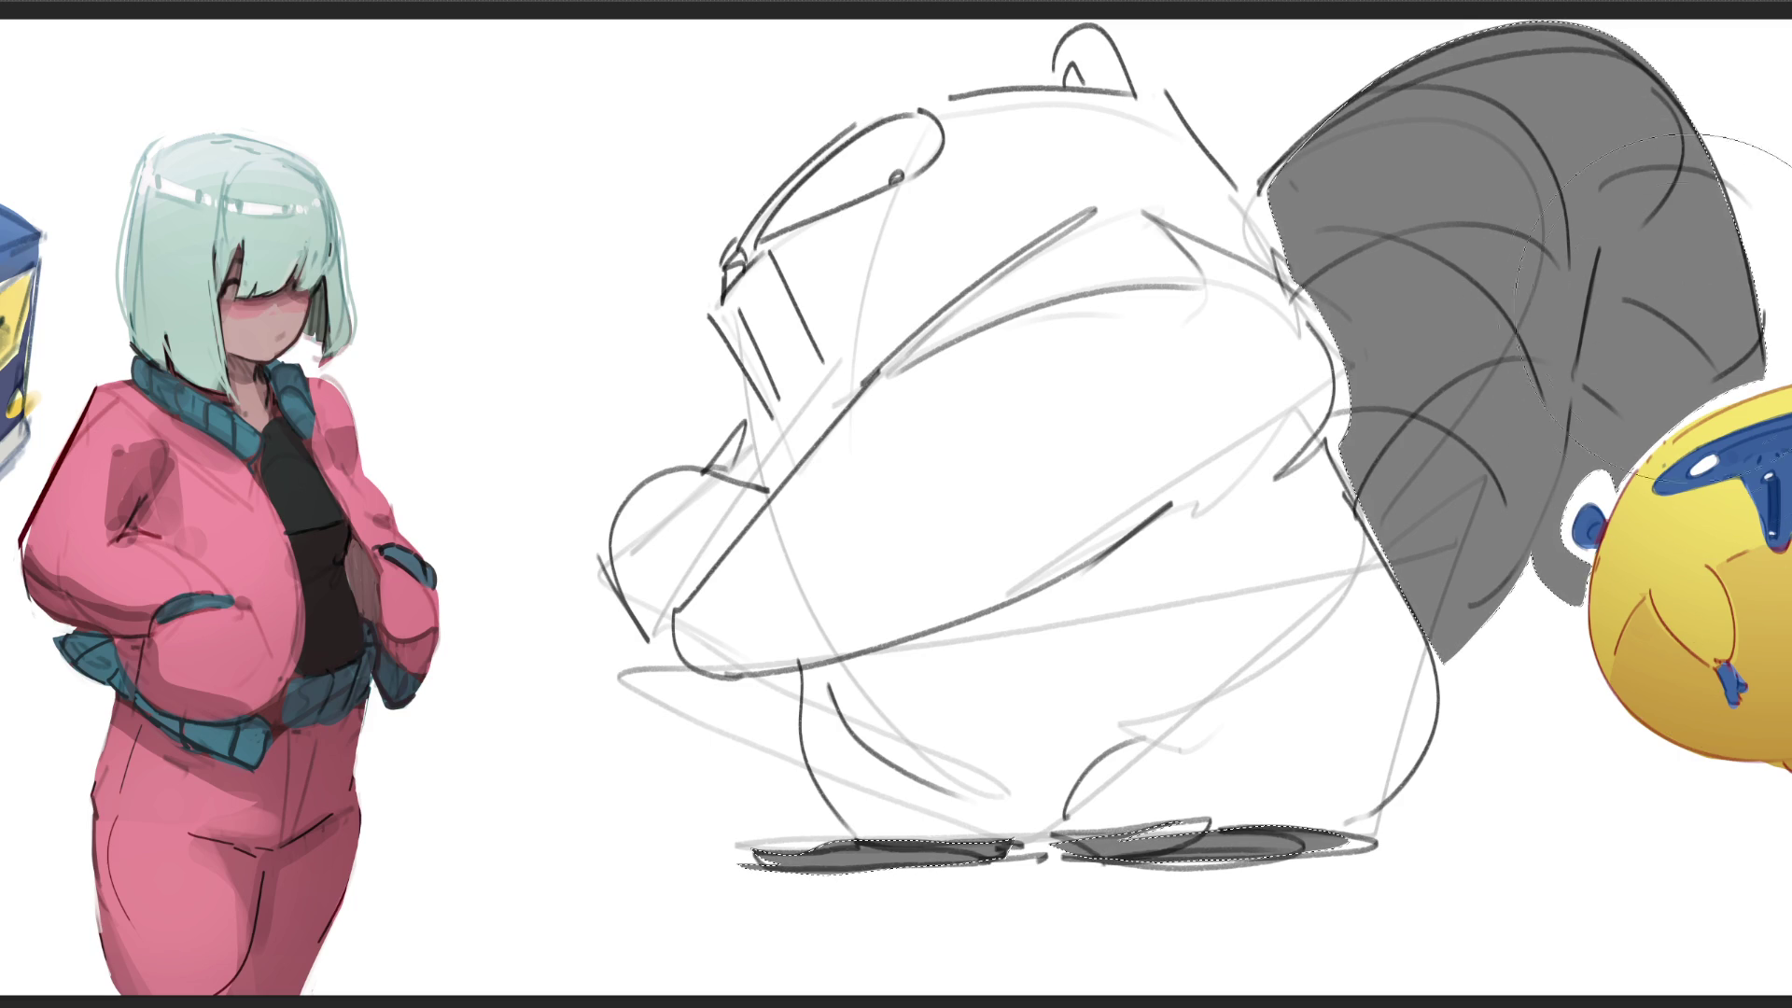
Step: Shade the tail with darker grey strokes, undo one, deselect and start lassoing the body
{"action": "left_click_drag", "start_coordinate": [1653, 286], "coordinate": [1610, 602]}
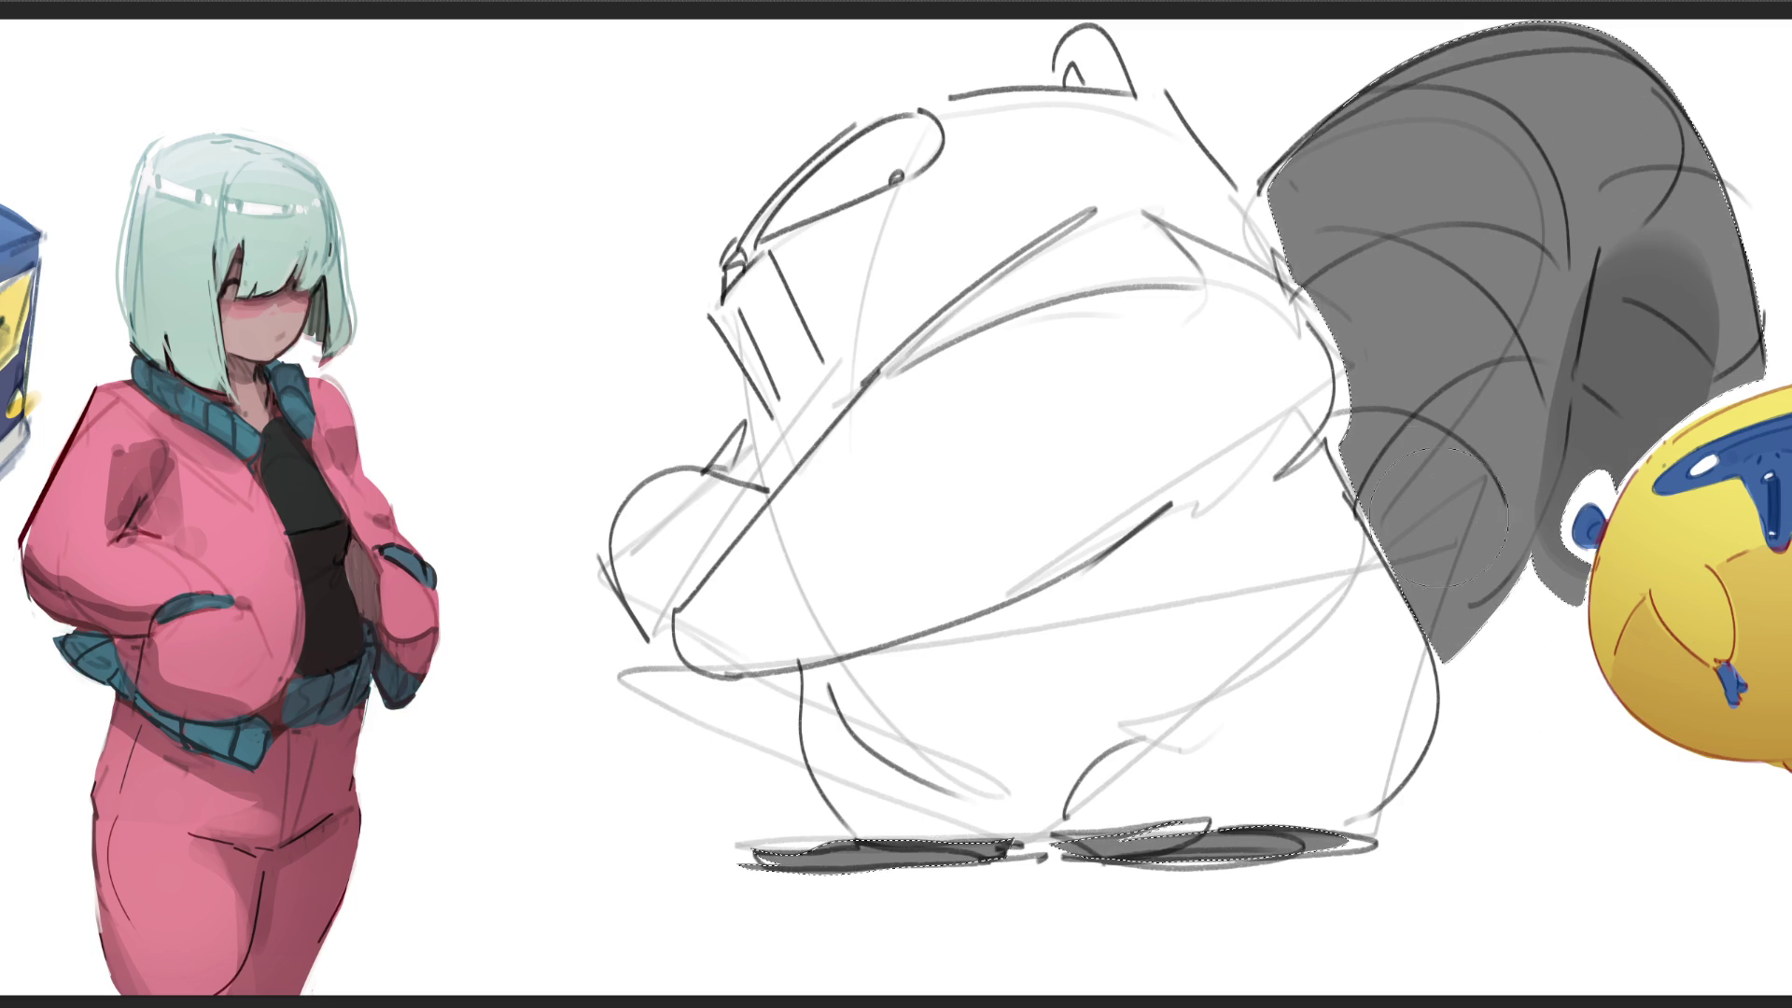
{"action": "left_click_drag", "start_coordinate": [1412, 543], "coordinate": [1442, 567]}
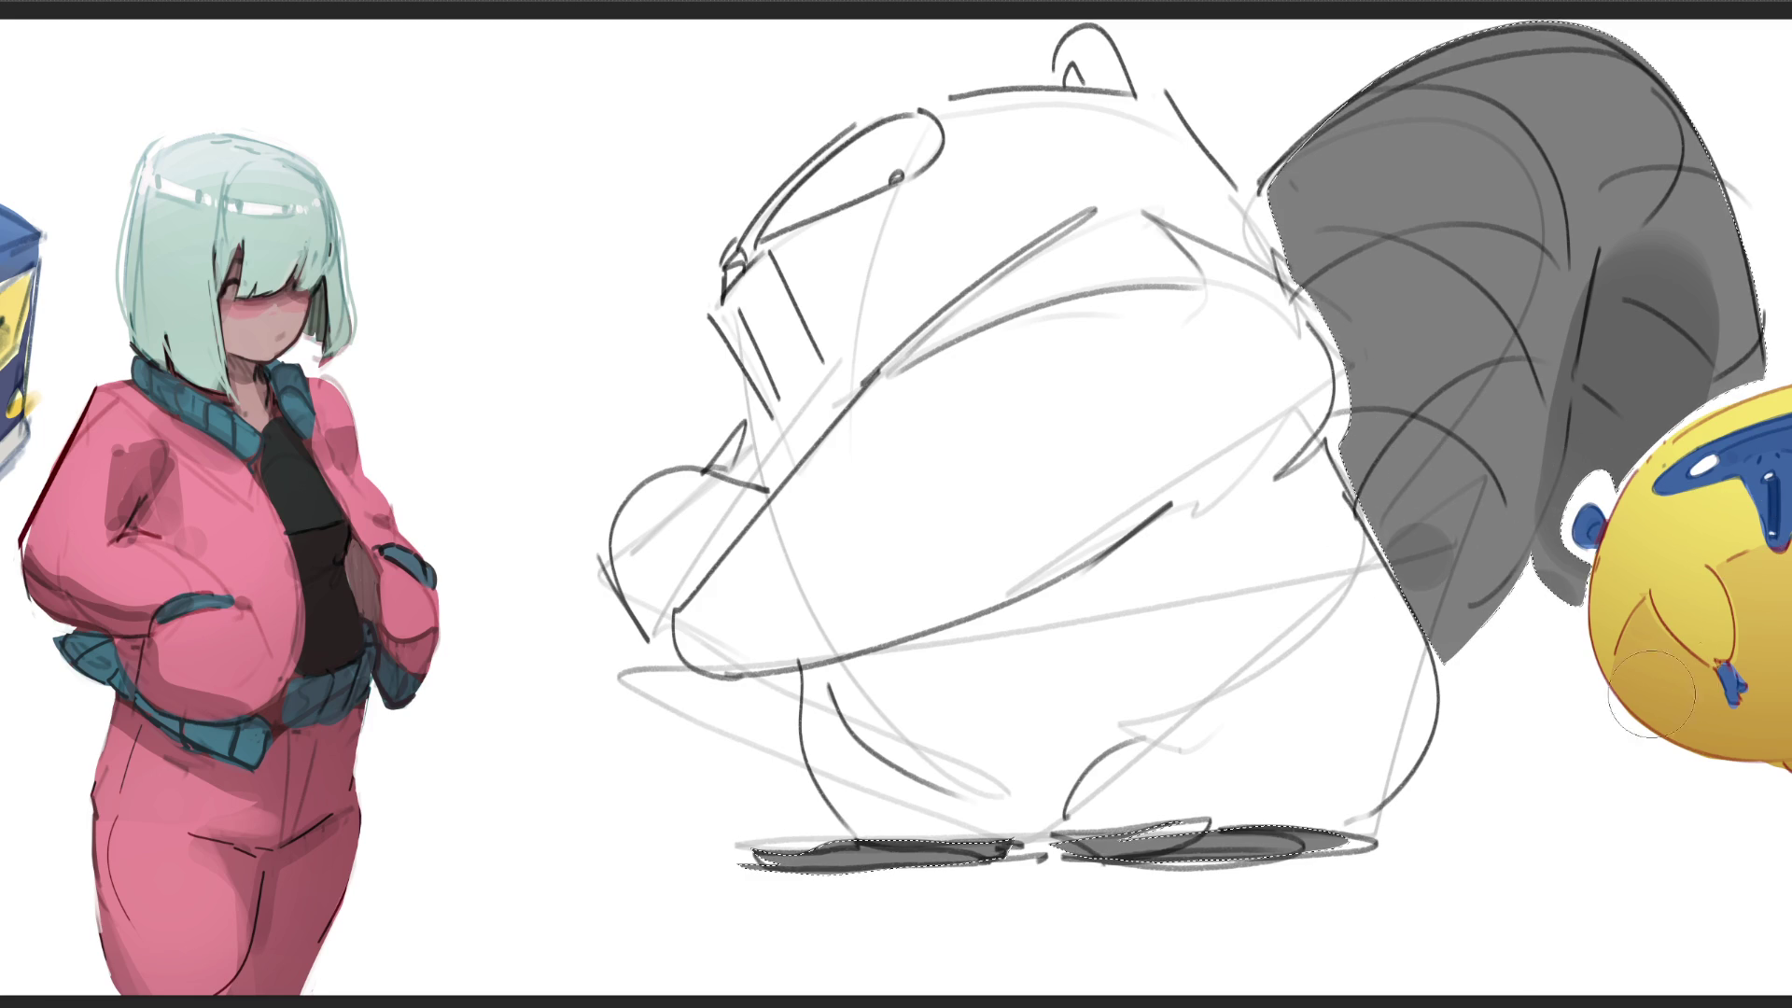
{"action": "left_click_drag", "start_coordinate": [1344, 469], "coordinate": [1512, 588]}
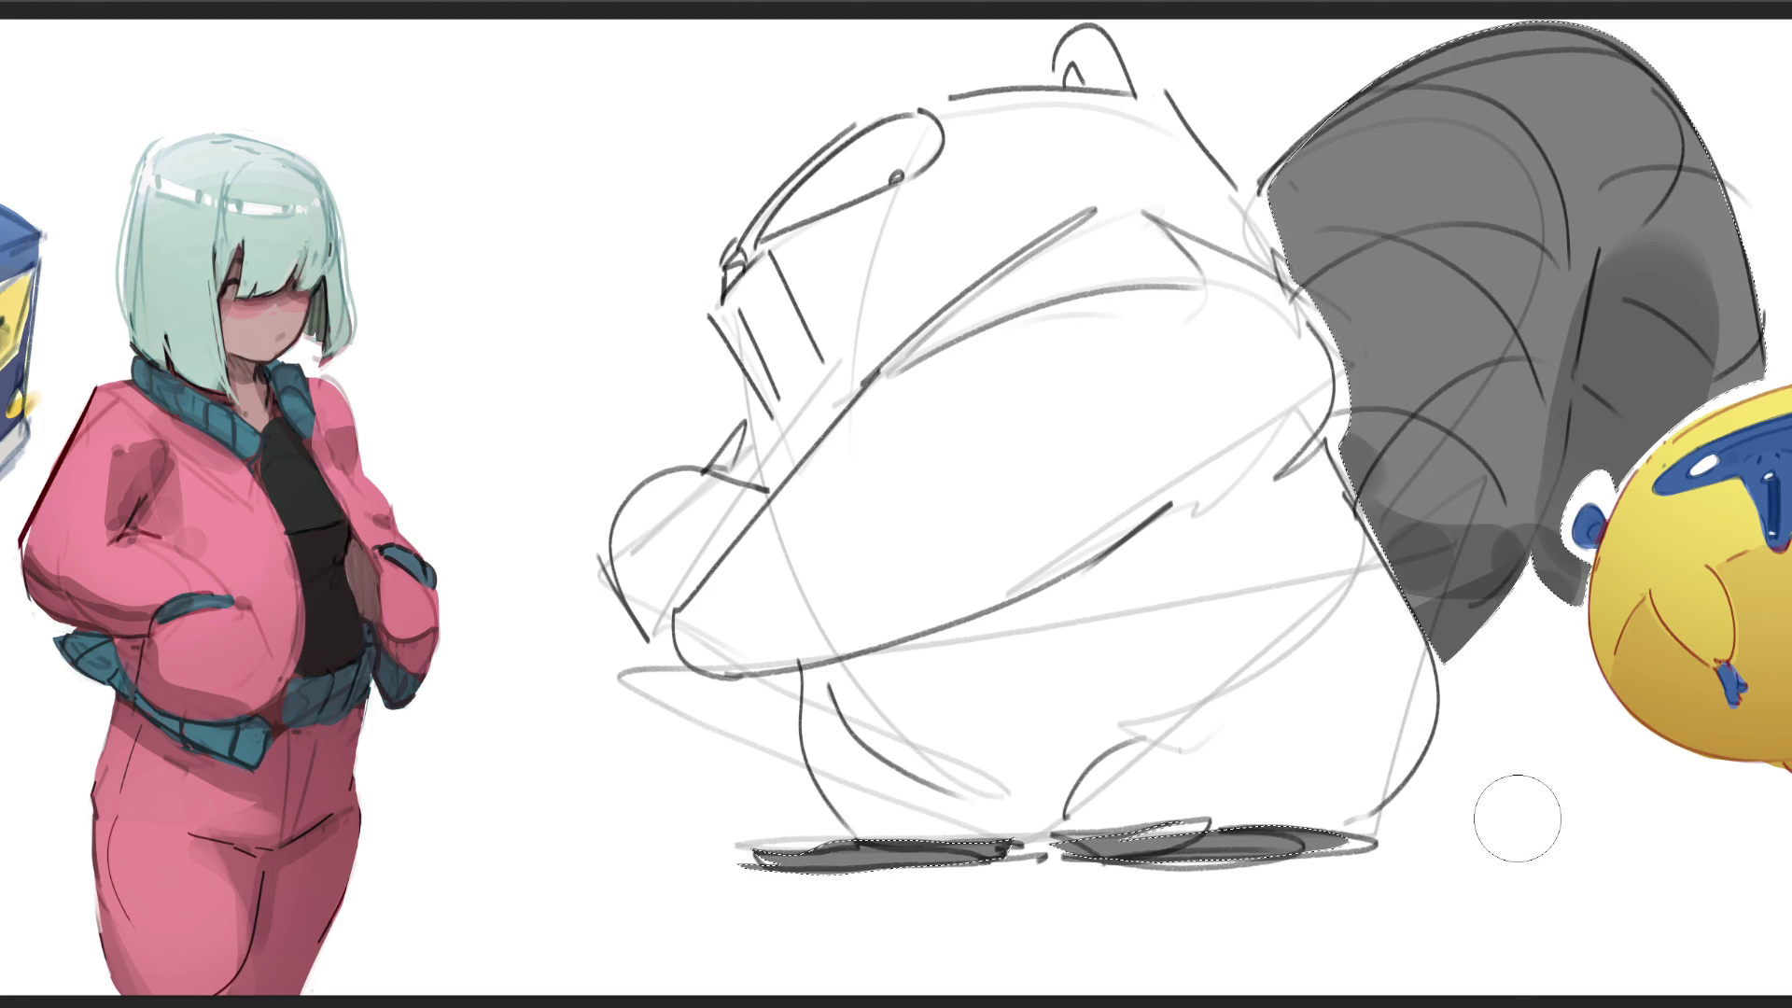
{"action": "key", "text": "ctrl+z"}
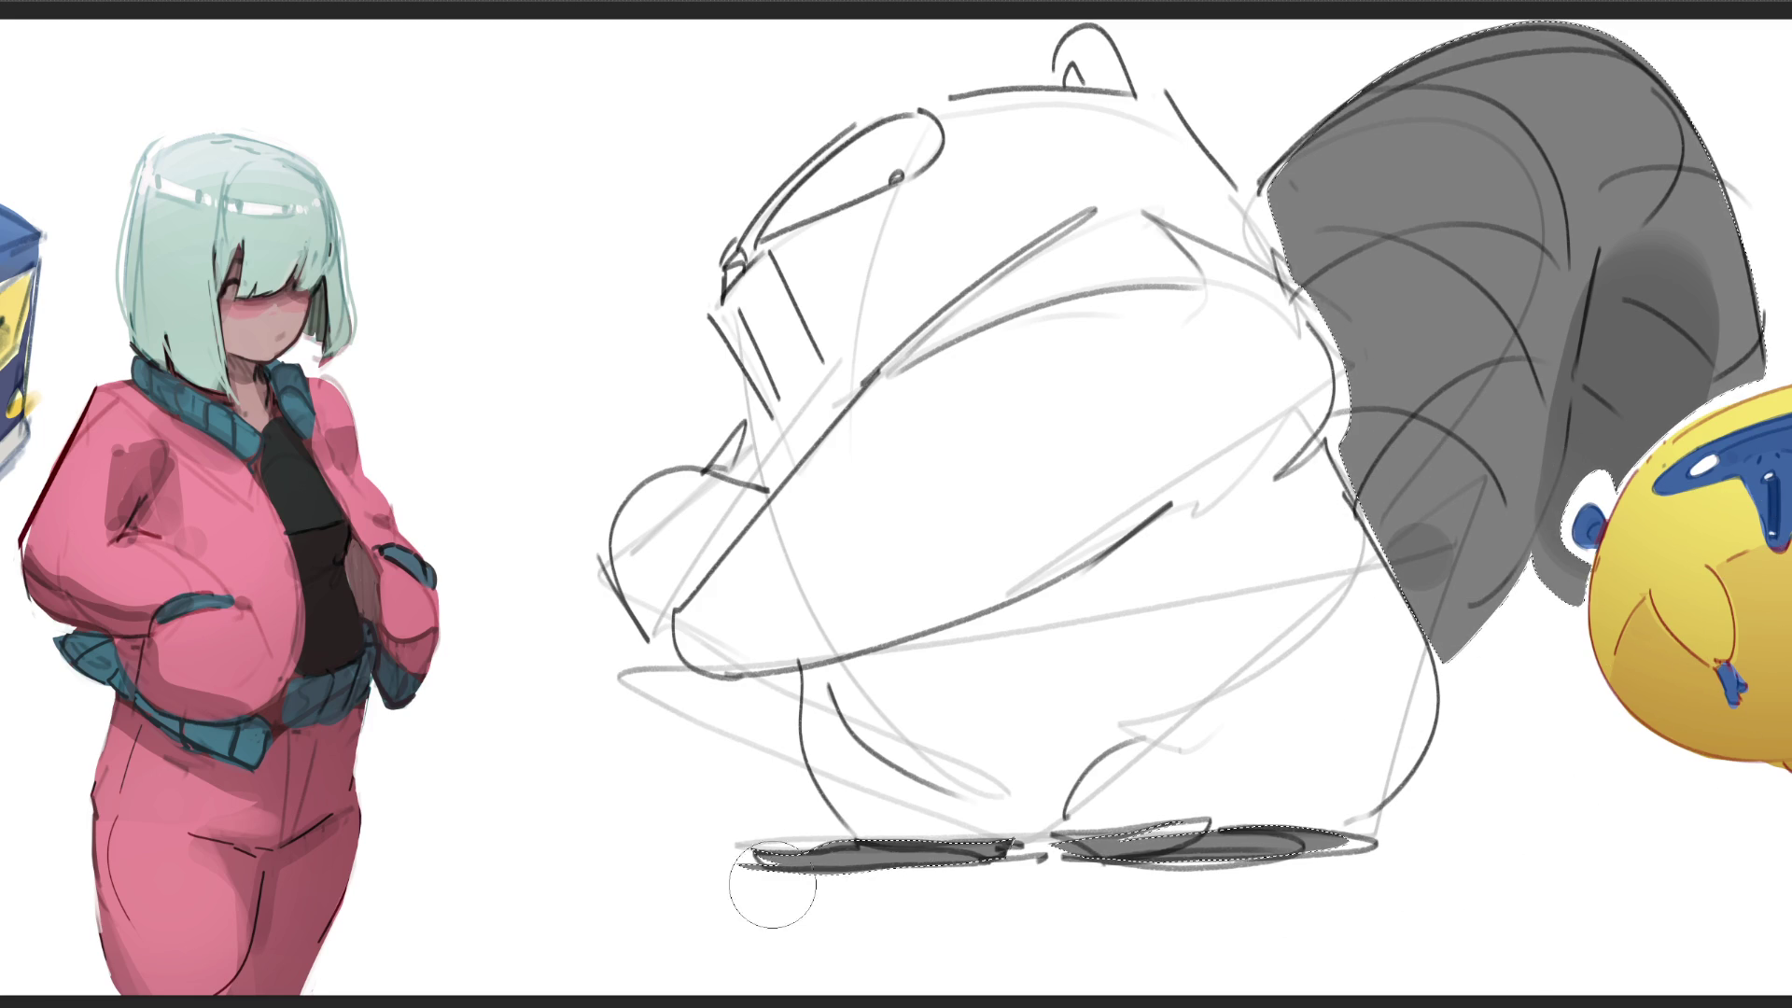
{"action": "key", "text": "ctrl+d"}
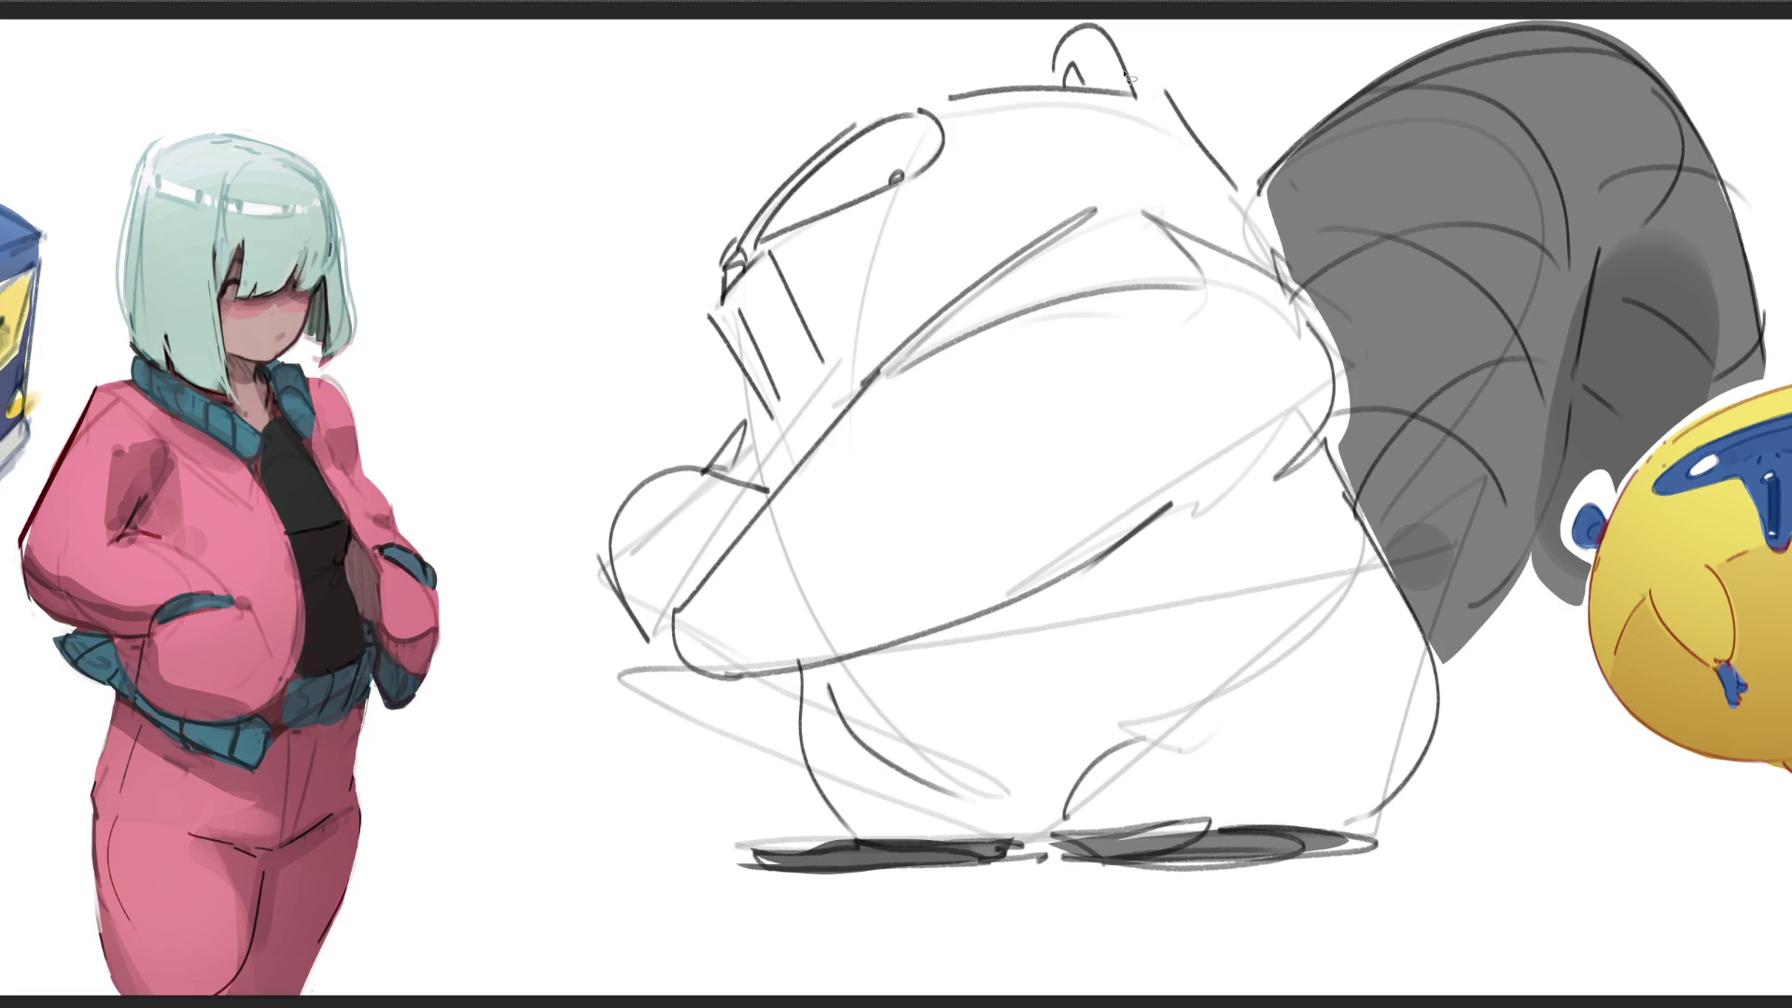
{"action": "mouse_move", "coordinate": [1044, 63]}
{"action": "left_mouse_down"}
{"action": "mouse_move", "coordinate": [1345, 432]}
{"action": "mouse_move", "coordinate": [838, 841]}
{"action": "mouse_move", "coordinate": [792, 675]}
{"action": "mouse_move", "coordinate": [689, 659]}
{"action": "mouse_move", "coordinate": [619, 531]}
{"action": "mouse_move", "coordinate": [716, 461]}
{"action": "mouse_move", "coordinate": [756, 387]}
{"action": "mouse_move", "coordinate": [734, 239]}
{"action": "mouse_move", "coordinate": [799, 173]}
{"action": "mouse_move", "coordinate": [980, 101]}
{"action": "left_mouse_up"}
Step: Finish closing the lasso outline around the creature's head, face and body
{"action": "mouse_move", "coordinate": [820, 213]}
{"action": "left_mouse_down"}
{"action": "mouse_move", "coordinate": [944, 126]}
{"action": "mouse_move", "coordinate": [928, 89]}
{"action": "left_mouse_up"}
{"action": "mouse_move", "coordinate": [749, 258]}
{"action": "left_mouse_down"}
{"action": "mouse_move", "coordinate": [846, 385]}
{"action": "mouse_move", "coordinate": [767, 443]}
{"action": "left_mouse_up"}
Step: Fill the selected body with a flat light grey using a large round brush, redoing the first fill
{"action": "key", "text": "b"}
{"action": "key", "text": "bracketright"}
{"action": "key", "text": "bracketright"}
{"action": "key", "text": "bracketright"}
{"action": "left_click_drag", "start_coordinate": [1154, 497], "coordinate": [763, 728]}
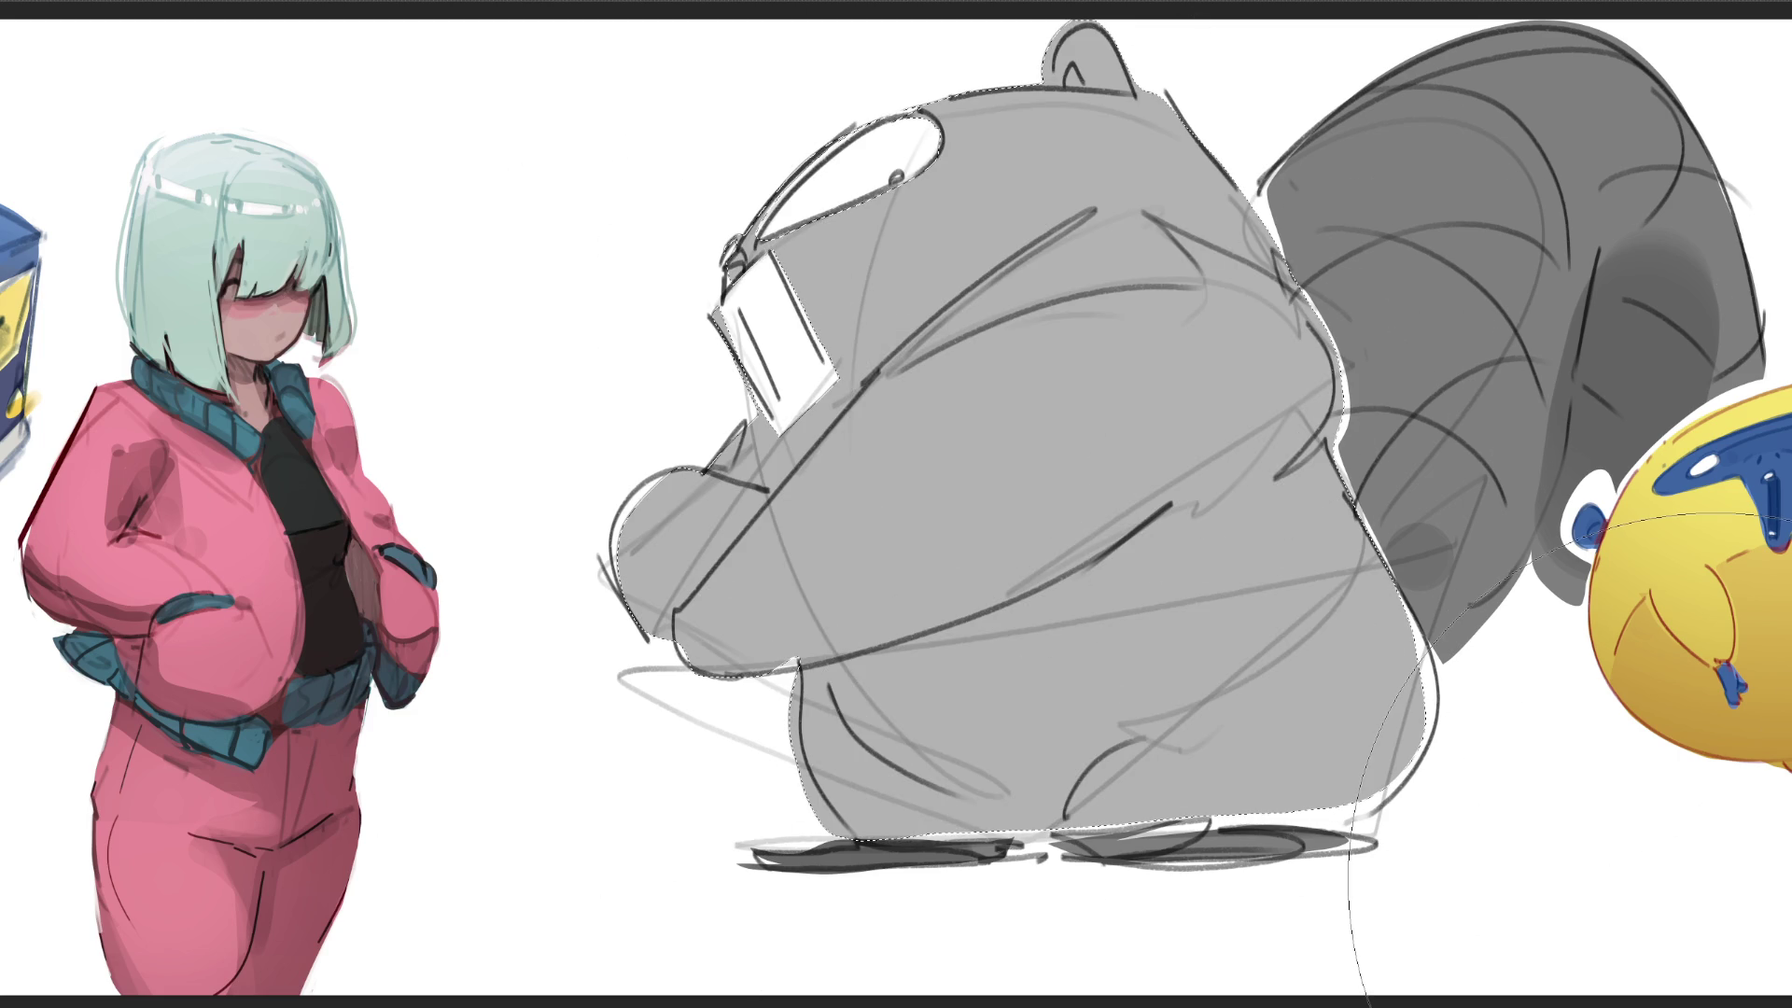
{"action": "key", "text": "ctrl+z"}
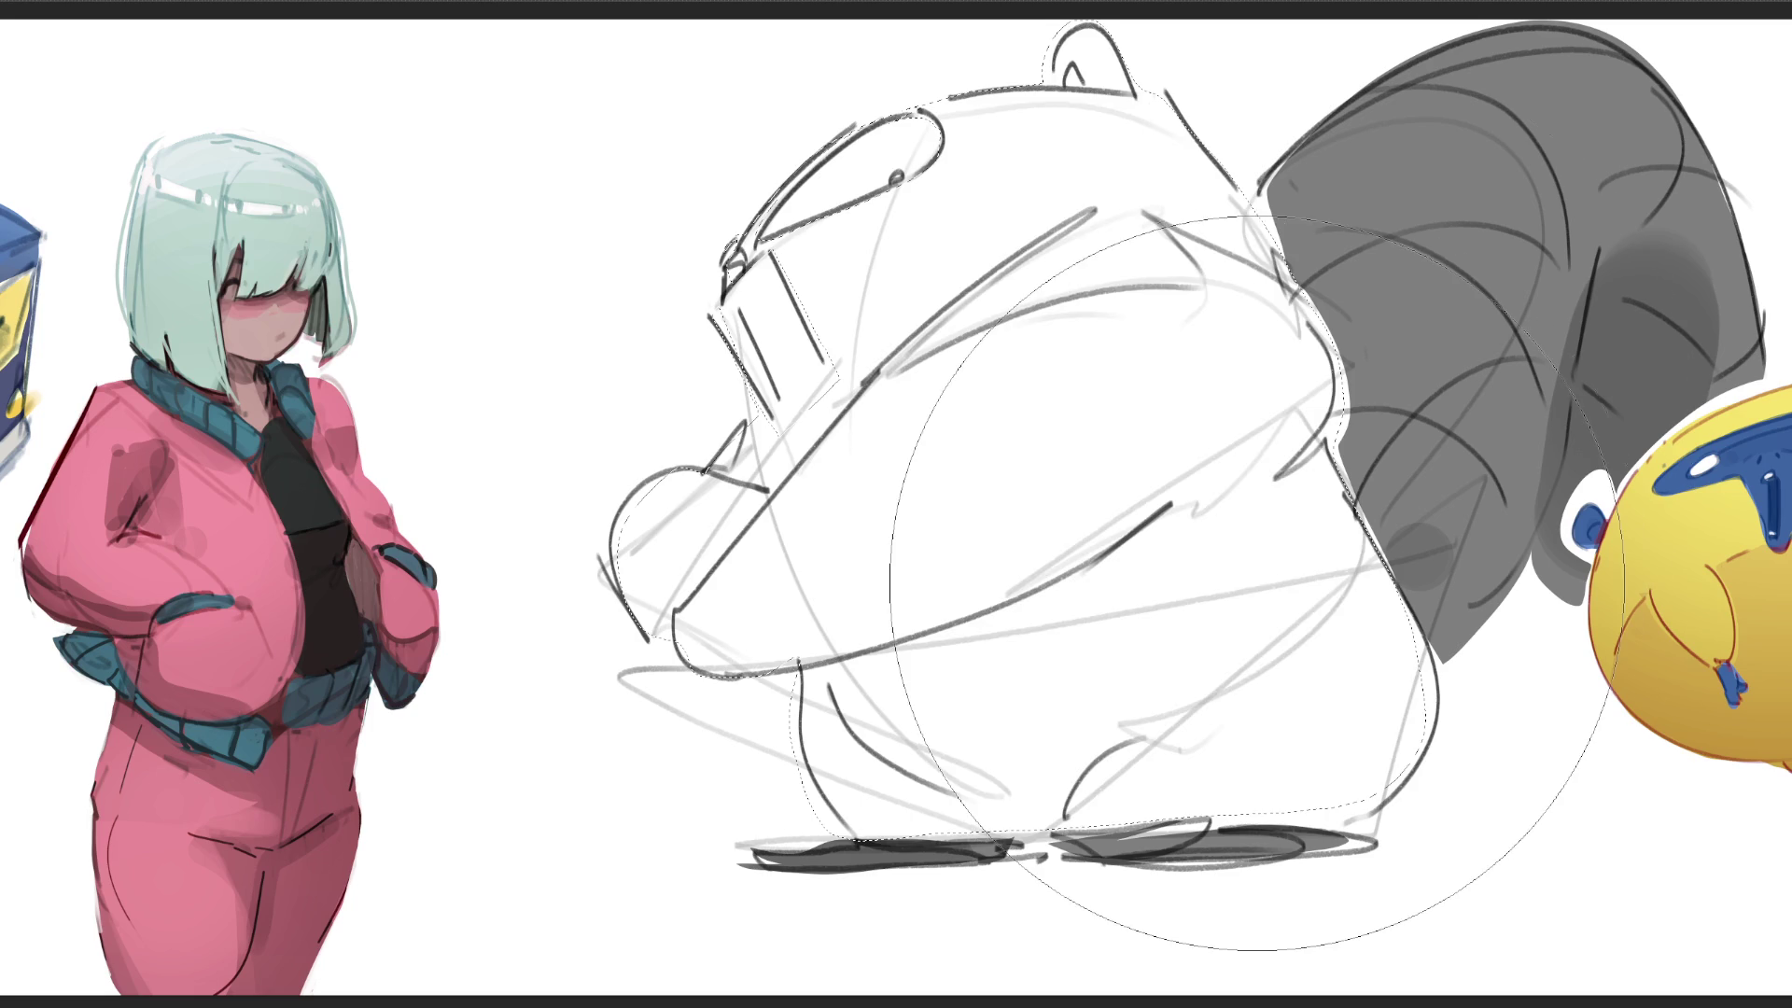
{"action": "left_click_drag", "start_coordinate": [1260, 645], "coordinate": [1393, 568]}
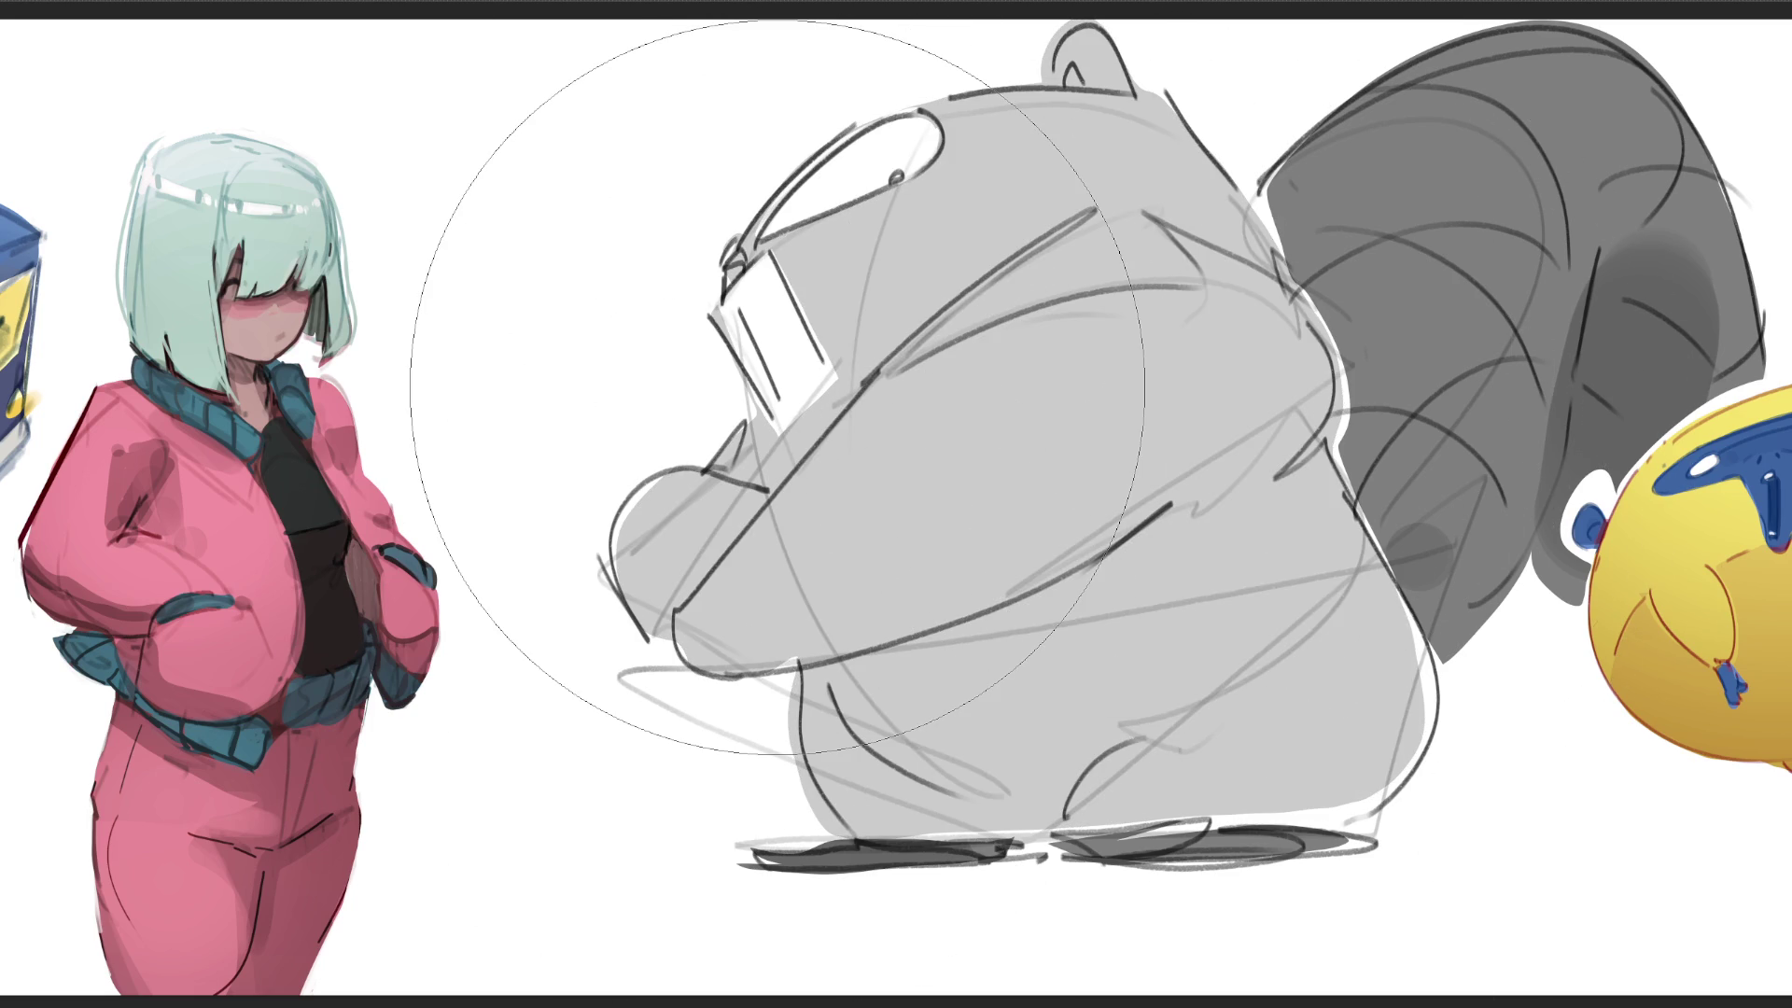
{"action": "key", "text": "bracketleft"}
{"action": "key", "text": "bracketleft"}
{"action": "key", "text": "bracketleft"}
{"action": "key", "text": "bracketleft"}
{"action": "key", "text": "bracketleft"}
{"action": "key", "text": "bracketleft"}
Step: Paint the dark glossy nose and add dark curves and a thickened top line inside the eye
{"action": "left_click_drag", "start_coordinate": [736, 262], "coordinate": [739, 257]}
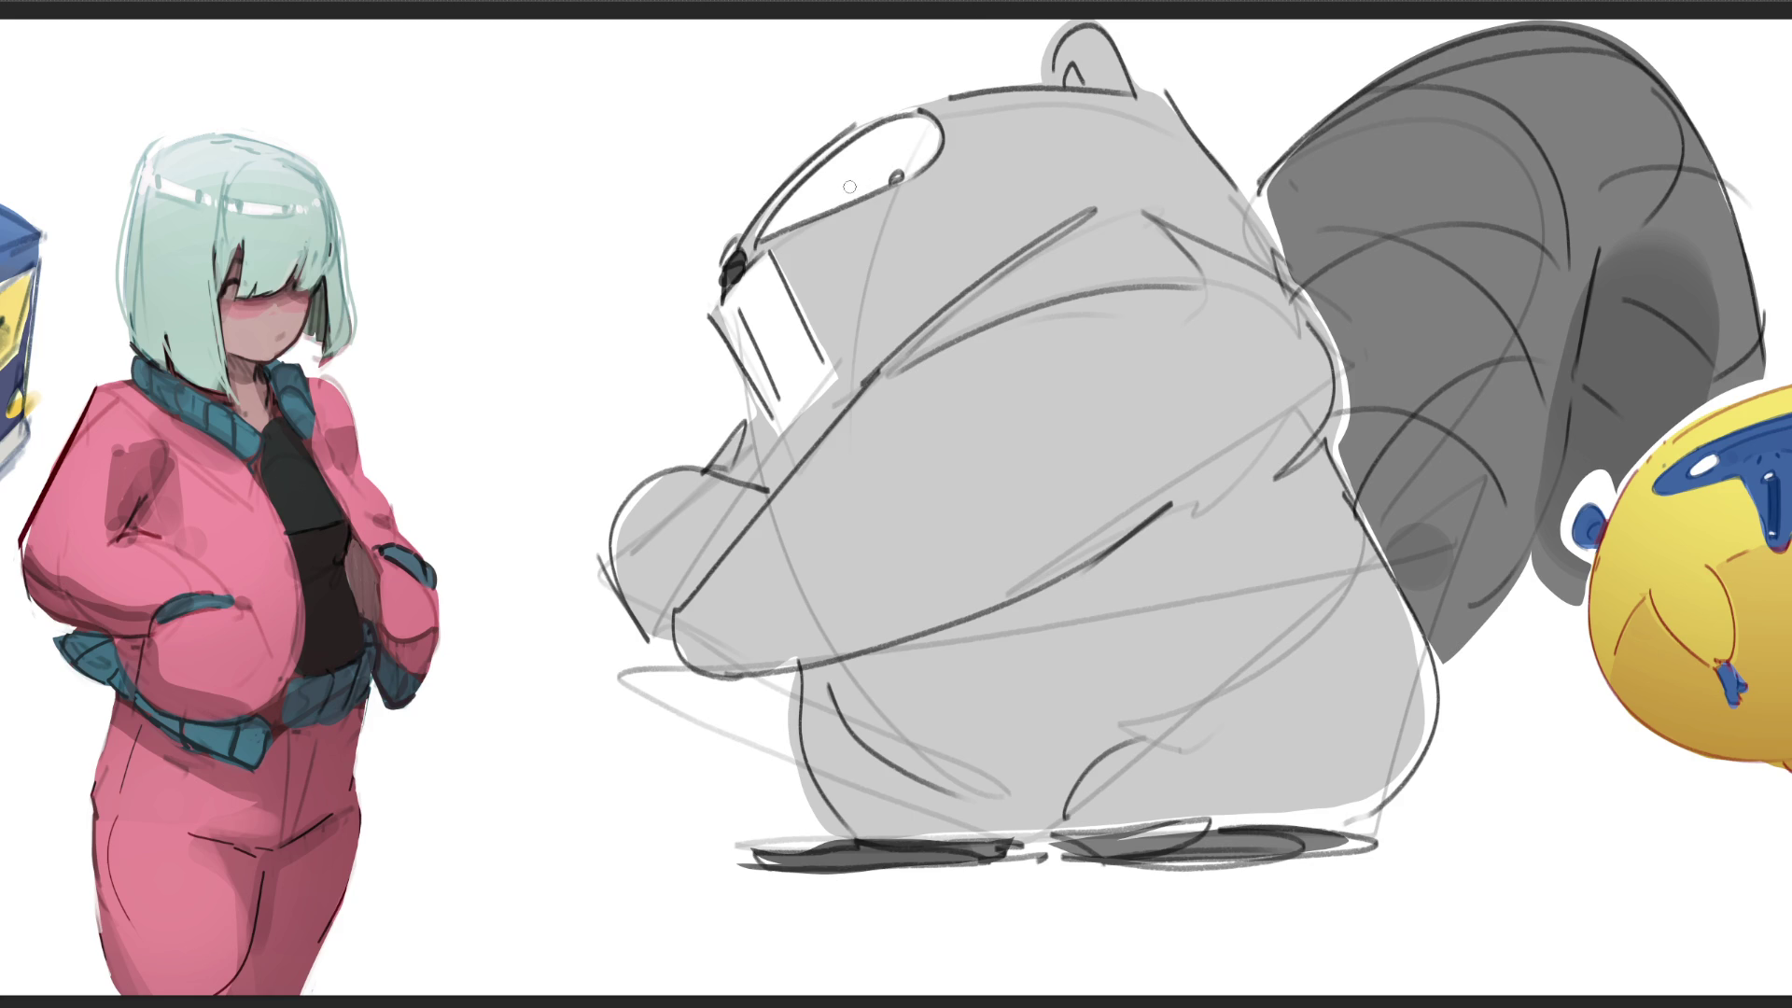
{"action": "left_click_drag", "start_coordinate": [832, 202], "coordinate": [920, 155]}
{"action": "left_click_drag", "start_coordinate": [868, 179], "coordinate": [907, 154]}
{"action": "left_click_drag", "start_coordinate": [839, 136], "coordinate": [922, 91]}
{"action": "left_click_drag", "start_coordinate": [761, 198], "coordinate": [768, 181]}
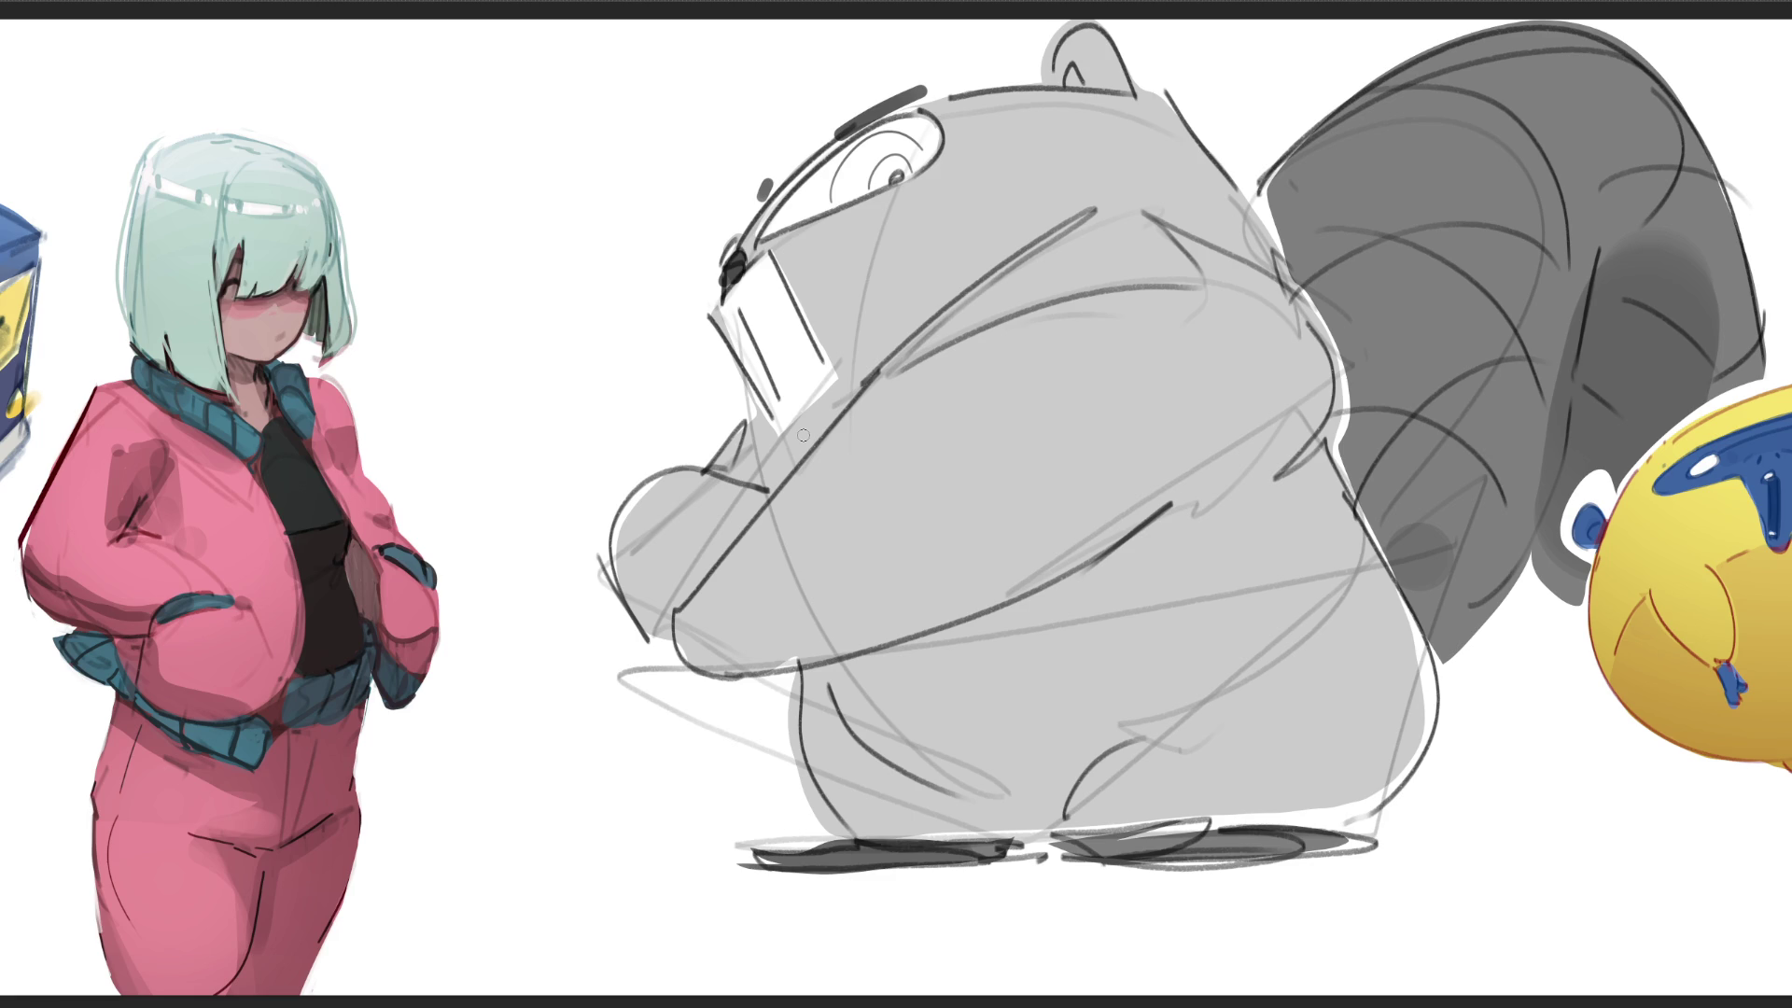
Step: Add a short dark stroke near the eye and fill the inner ear with dark strokes
{"action": "mouse_move", "coordinate": [745, 262]}
{"action": "left_mouse_down"}
{"action": "mouse_move", "coordinate": [794, 261]}
{"action": "mouse_move", "coordinate": [687, 290]}
{"action": "mouse_move", "coordinate": [799, 234]}
{"action": "left_mouse_up"}
{"action": "left_click_drag", "start_coordinate": [1064, 75], "coordinate": [1081, 82]}
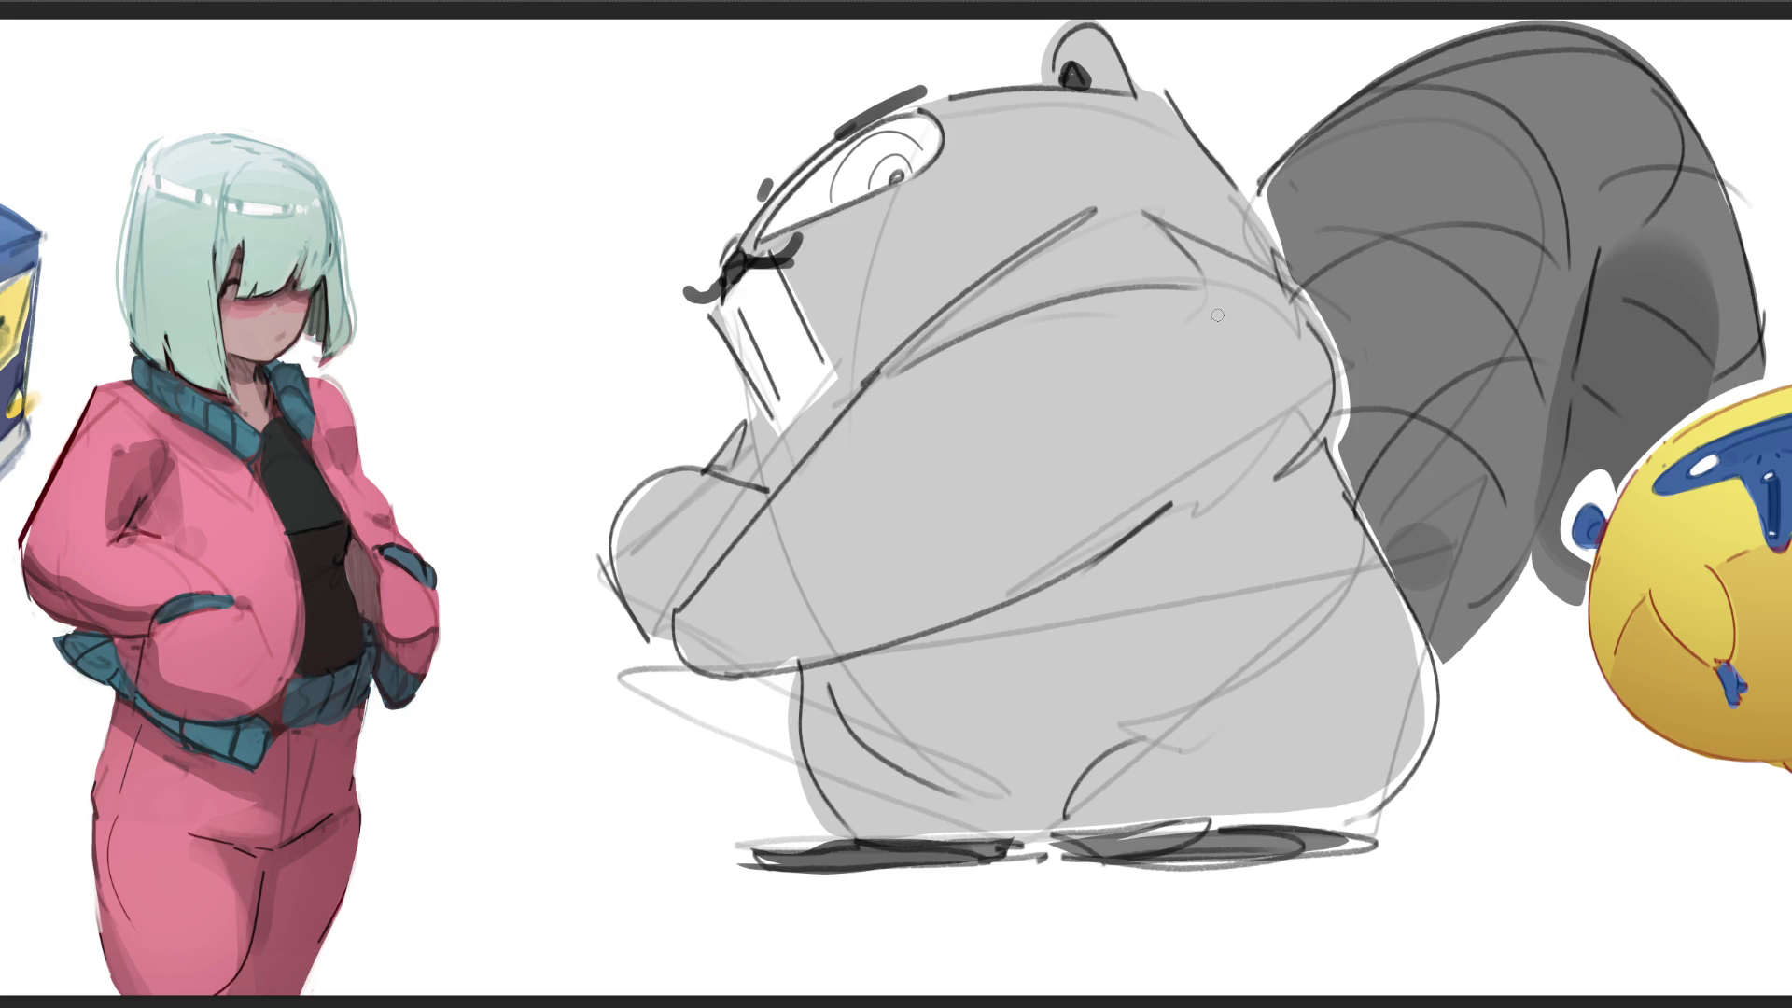
{"action": "key", "text": "bracketright"}
{"action": "key", "text": "bracketright"}
{"action": "key", "text": "bracketright"}
Step: Lasso the belly and lower body and shade the selection a darker grey
{"action": "mouse_move", "coordinate": [1255, 408]}
{"action": "left_mouse_down"}
{"action": "mouse_move", "coordinate": [1324, 442]}
{"action": "mouse_move", "coordinate": [1341, 494]}
{"action": "mouse_move", "coordinate": [1096, 743]}
{"action": "mouse_move", "coordinate": [1061, 841]}
{"action": "mouse_move", "coordinate": [966, 868]}
{"action": "mouse_move", "coordinate": [842, 830]}
{"action": "mouse_move", "coordinate": [806, 673]}
{"action": "mouse_move", "coordinate": [685, 651]}
{"action": "mouse_move", "coordinate": [868, 617]}
{"action": "mouse_move", "coordinate": [1095, 518]}
{"action": "mouse_move", "coordinate": [1294, 370]}
{"action": "left_mouse_up"}
{"action": "left_click_drag", "start_coordinate": [693, 592], "coordinate": [610, 567]}
{"action": "mouse_move", "coordinate": [1293, 816]}
{"action": "left_mouse_down"}
{"action": "mouse_move", "coordinate": [1263, 579]}
{"action": "mouse_move", "coordinate": [1079, 775]}
{"action": "left_mouse_up"}
{"action": "mouse_move", "coordinate": [1069, 672]}
{"action": "left_mouse_down"}
{"action": "mouse_move", "coordinate": [1240, 709]}
{"action": "mouse_move", "coordinate": [1224, 717]}
{"action": "left_mouse_up"}
{"action": "left_click_drag", "start_coordinate": [1246, 449], "coordinate": [911, 841]}
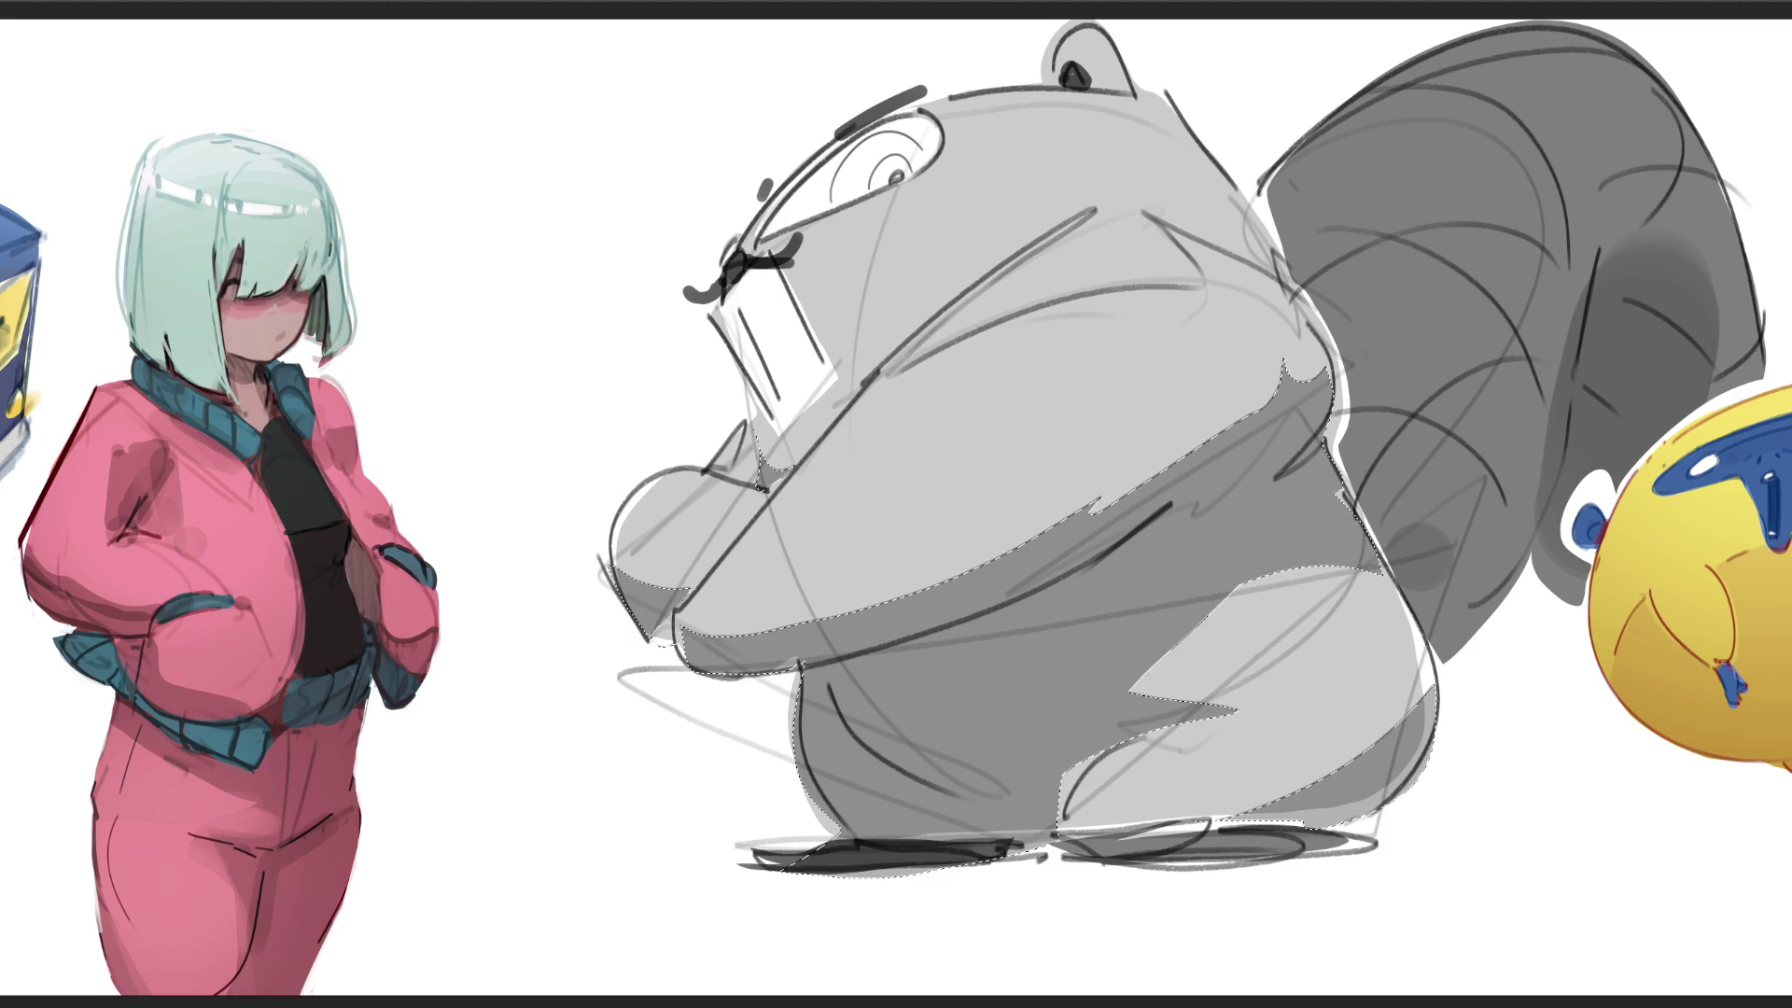
Step: Clear the selection, tone the eye area grey and trace the upper eye rim with dark strokes
{"action": "key", "text": "ctrl+d"}
{"action": "mouse_move", "coordinate": [906, 155]}
{"action": "left_mouse_down"}
{"action": "mouse_move", "coordinate": [867, 148]}
{"action": "mouse_move", "coordinate": [849, 192]}
{"action": "mouse_move", "coordinate": [896, 170]}
{"action": "left_mouse_up"}
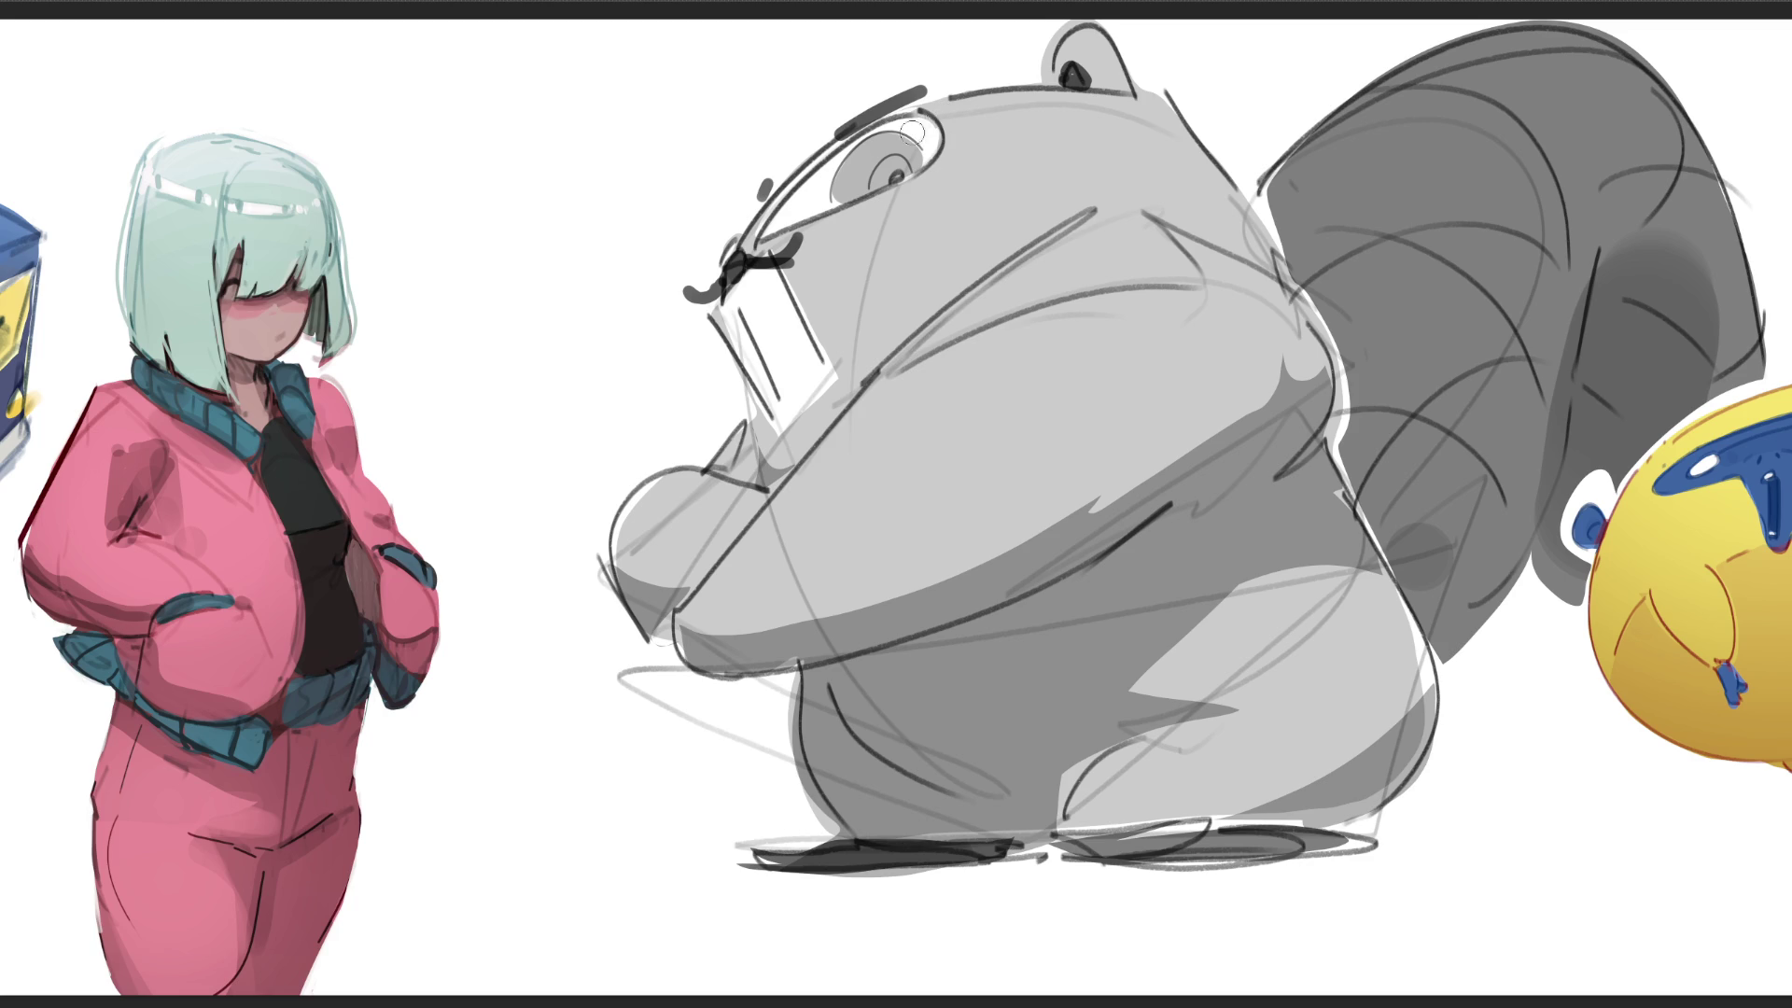
{"action": "left_click_drag", "start_coordinate": [884, 141], "coordinate": [918, 131]}
{"action": "left_click_drag", "start_coordinate": [780, 208], "coordinate": [777, 233]}
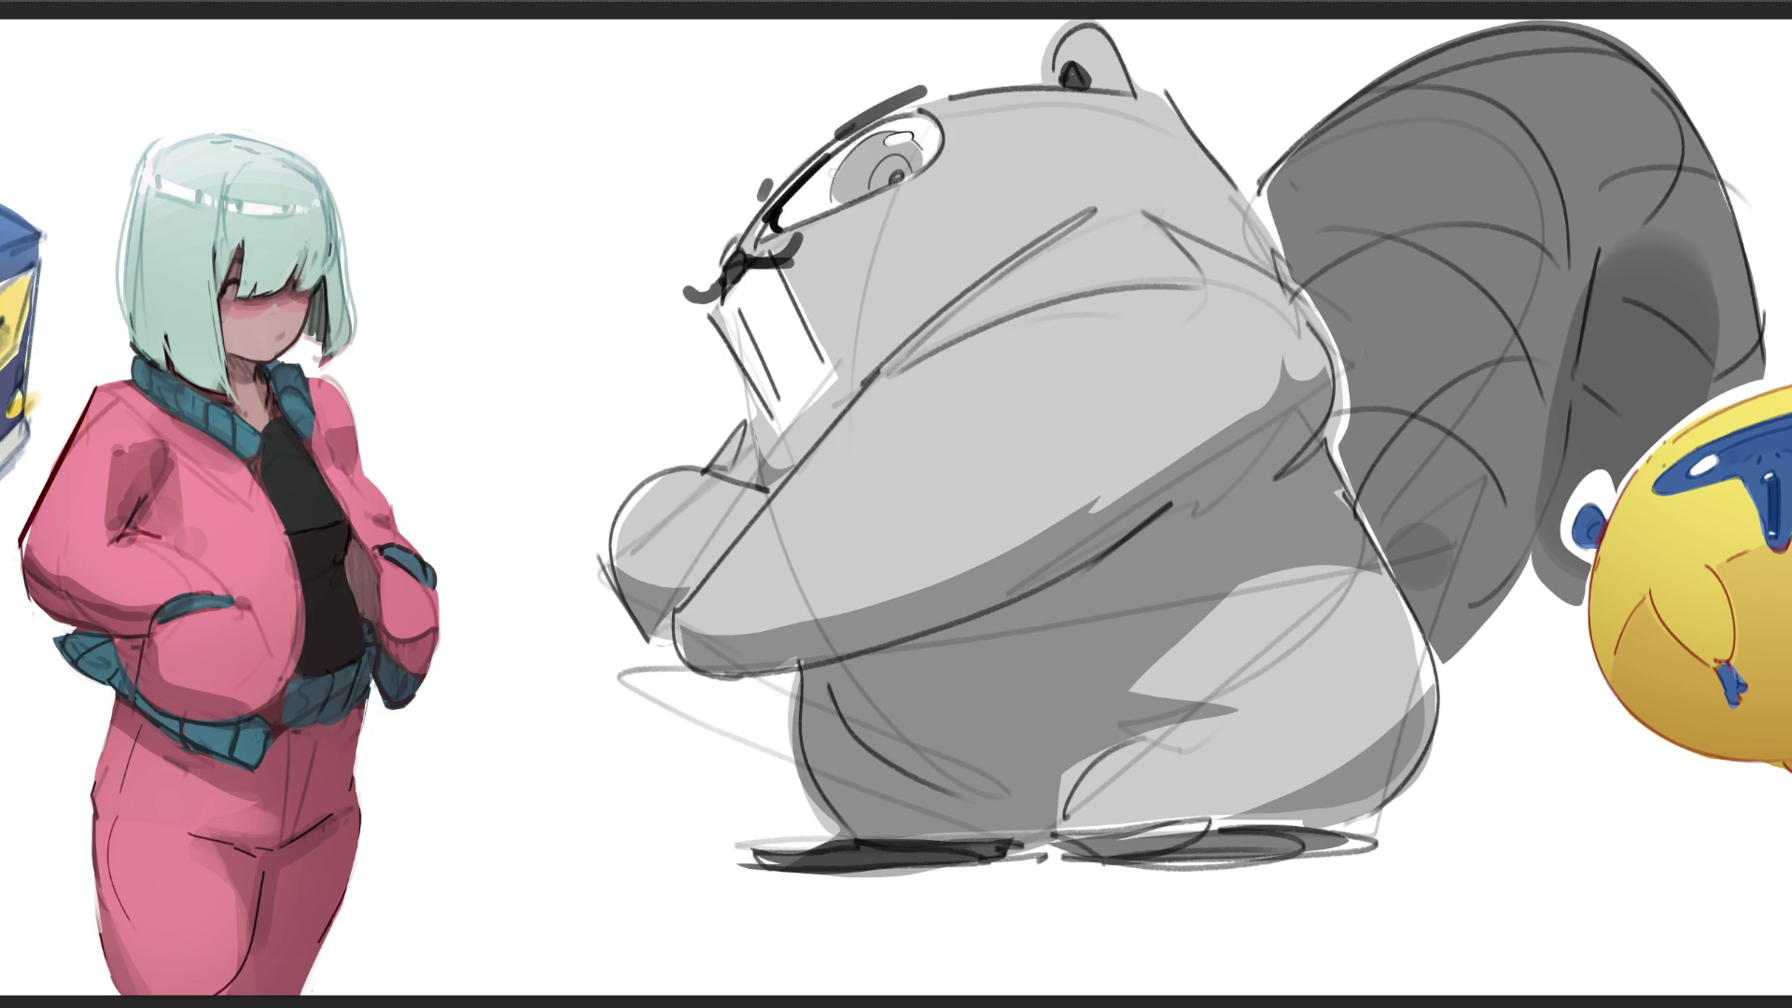
{"action": "mouse_move", "coordinate": [774, 224]}
{"action": "left_mouse_down"}
{"action": "mouse_move", "coordinate": [927, 101]}
{"action": "mouse_move", "coordinate": [938, 133]}
{"action": "left_mouse_up"}
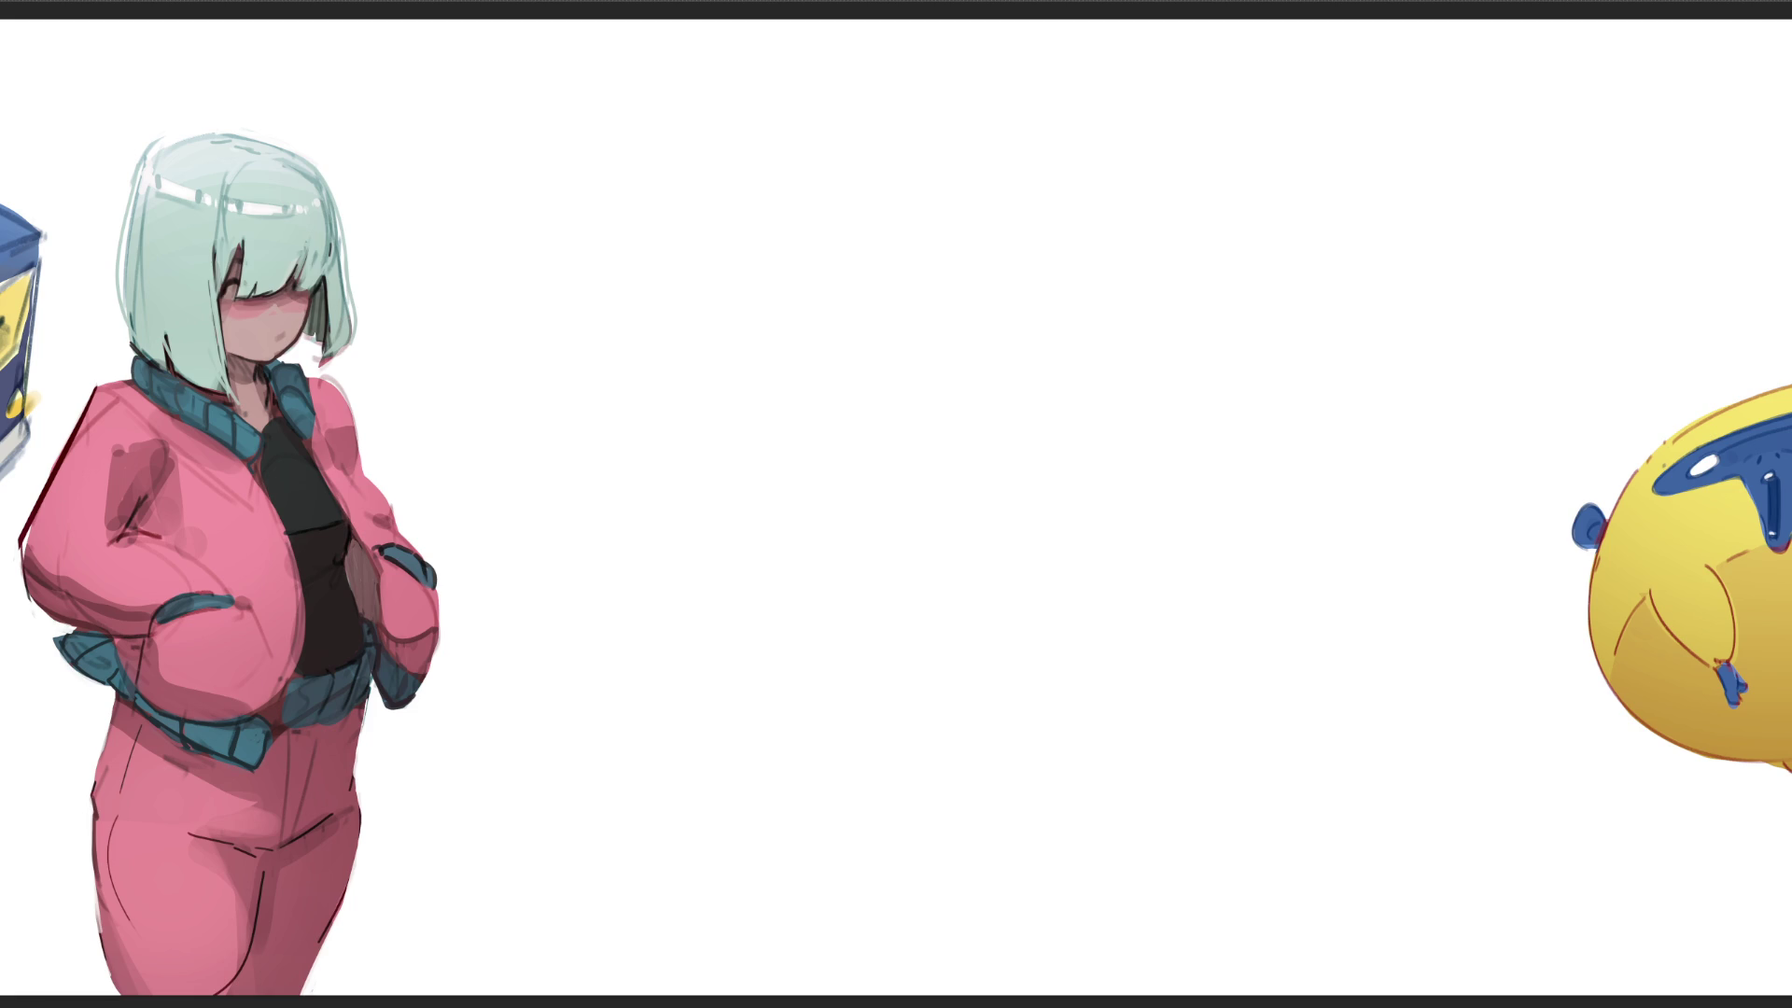
Step: Scribble loose grey pencil strokes and a tall arch on the blank canvas area
{"action": "left_click_drag", "start_coordinate": [759, 191], "coordinate": [766, 310]}
{"action": "mouse_move", "coordinate": [764, 232]}
{"action": "left_mouse_down"}
{"action": "mouse_move", "coordinate": [854, 101]}
{"action": "mouse_move", "coordinate": [837, 131]}
{"action": "mouse_move", "coordinate": [1025, 242]}
{"action": "mouse_move", "coordinate": [1036, 421]}
{"action": "mouse_move", "coordinate": [1179, 372]}
{"action": "mouse_move", "coordinate": [853, 551]}
{"action": "mouse_move", "coordinate": [1118, 435]}
{"action": "mouse_move", "coordinate": [1148, 453]}
{"action": "left_mouse_up"}
{"action": "mouse_move", "coordinate": [1199, 369]}
{"action": "left_mouse_down"}
{"action": "mouse_move", "coordinate": [1044, 174]}
{"action": "mouse_move", "coordinate": [1158, 169]}
{"action": "mouse_move", "coordinate": [1179, 300]}
{"action": "left_mouse_up"}
{"action": "mouse_move", "coordinate": [742, 179]}
{"action": "left_mouse_down"}
{"action": "mouse_move", "coordinate": [896, 473]}
{"action": "mouse_move", "coordinate": [971, 202]}
{"action": "mouse_move", "coordinate": [1098, 308]}
{"action": "left_mouse_up"}
{"action": "left_click_drag", "start_coordinate": [903, 475], "coordinate": [1179, 428]}
{"action": "mouse_move", "coordinate": [1159, 197]}
{"action": "left_mouse_down"}
{"action": "mouse_move", "coordinate": [1313, 330]}
{"action": "mouse_move", "coordinate": [1127, 611]}
{"action": "mouse_move", "coordinate": [824, 352]}
{"action": "mouse_move", "coordinate": [751, 596]}
{"action": "mouse_move", "coordinate": [1008, 616]}
{"action": "mouse_move", "coordinate": [981, 673]}
{"action": "mouse_move", "coordinate": [1246, 451]}
{"action": "mouse_move", "coordinate": [1298, 464]}
{"action": "mouse_move", "coordinate": [1321, 359]}
{"action": "mouse_move", "coordinate": [1309, 471]}
{"action": "mouse_move", "coordinate": [985, 695]}
{"action": "left_mouse_up"}
Step: Add long diagonals, arcs, a lower loop and a right vertical, then mirror the sketch horizontally
{"action": "mouse_move", "coordinate": [1327, 429]}
{"action": "left_mouse_down"}
{"action": "mouse_move", "coordinate": [935, 753]}
{"action": "mouse_move", "coordinate": [940, 770]}
{"action": "mouse_move", "coordinate": [709, 624]}
{"action": "mouse_move", "coordinate": [680, 512]}
{"action": "mouse_move", "coordinate": [590, 461]}
{"action": "mouse_move", "coordinate": [753, 345]}
{"action": "left_mouse_up"}
{"action": "mouse_move", "coordinate": [771, 333]}
{"action": "left_mouse_down"}
{"action": "mouse_move", "coordinate": [580, 581]}
{"action": "mouse_move", "coordinate": [1106, 767]}
{"action": "mouse_move", "coordinate": [1309, 686]}
{"action": "mouse_move", "coordinate": [1202, 728]}
{"action": "left_mouse_up"}
{"action": "mouse_move", "coordinate": [940, 776]}
{"action": "left_mouse_down"}
{"action": "mouse_move", "coordinate": [763, 849]}
{"action": "mouse_move", "coordinate": [1006, 850]}
{"action": "left_mouse_up"}
{"action": "left_click_drag", "start_coordinate": [852, 884], "coordinate": [1100, 938]}
{"action": "left_click_drag", "start_coordinate": [1086, 935], "coordinate": [1397, 526]}
{"action": "left_click_drag", "start_coordinate": [1383, 337], "coordinate": [1389, 880]}
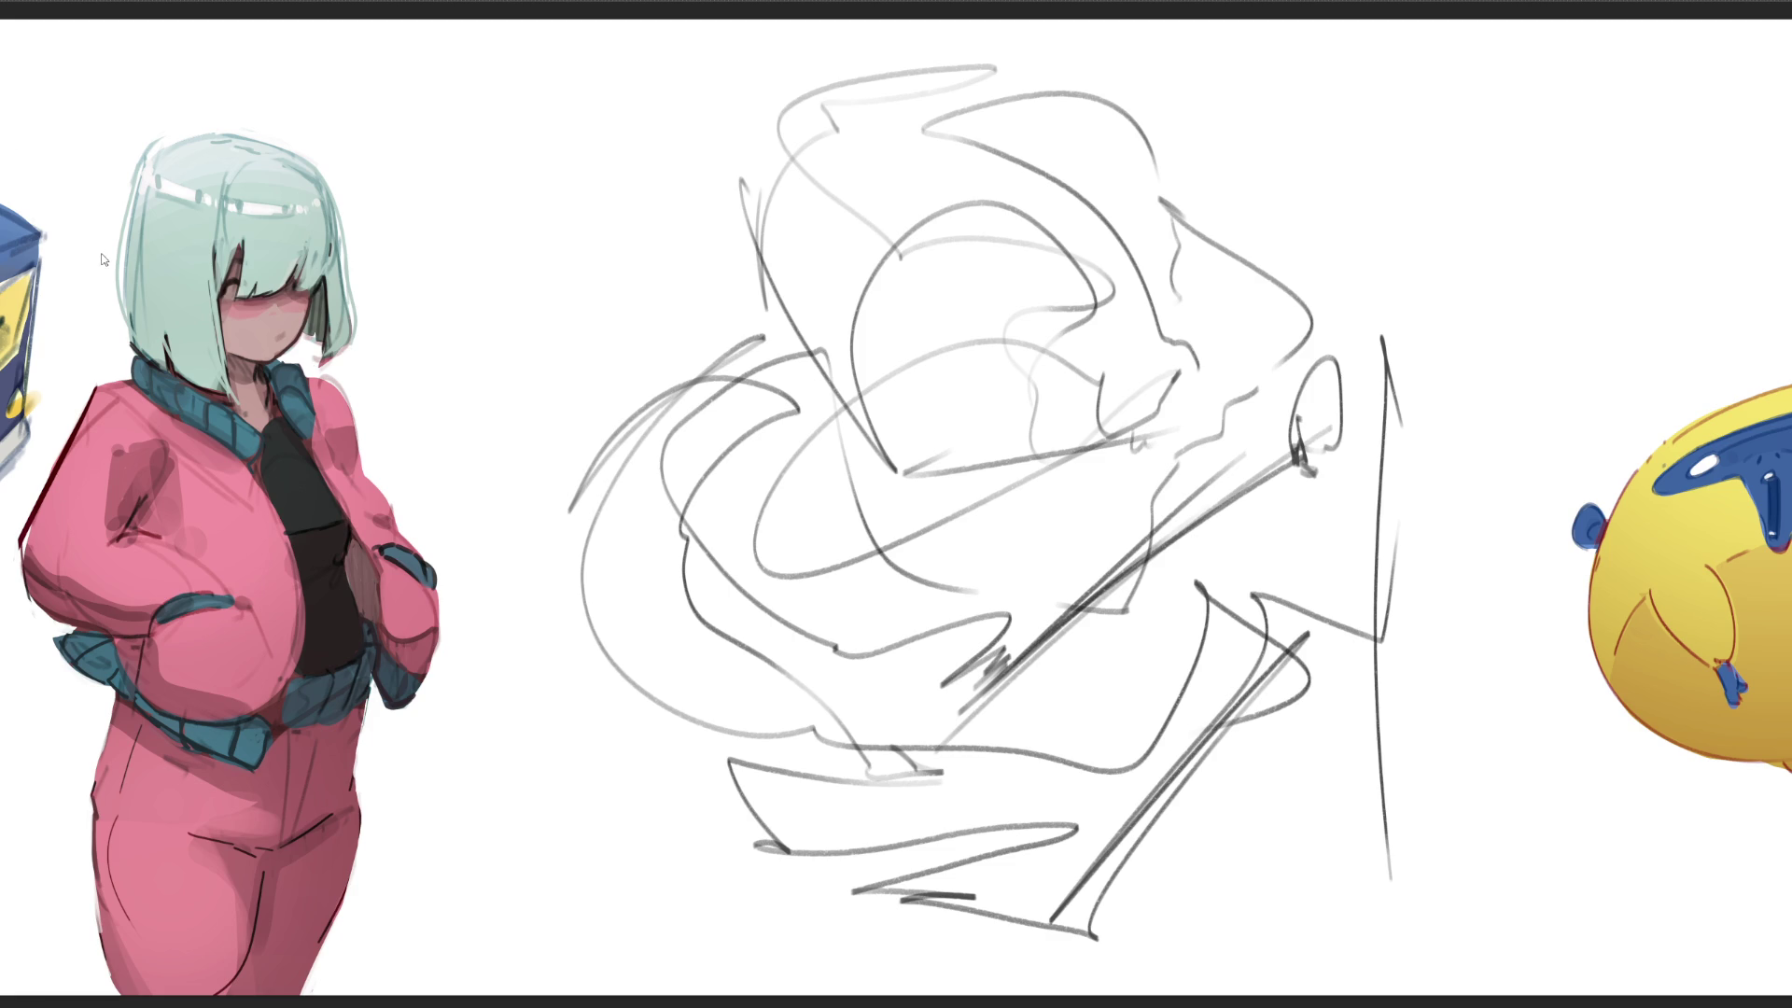
{"action": "key", "text": "ctrl+shift+h"}
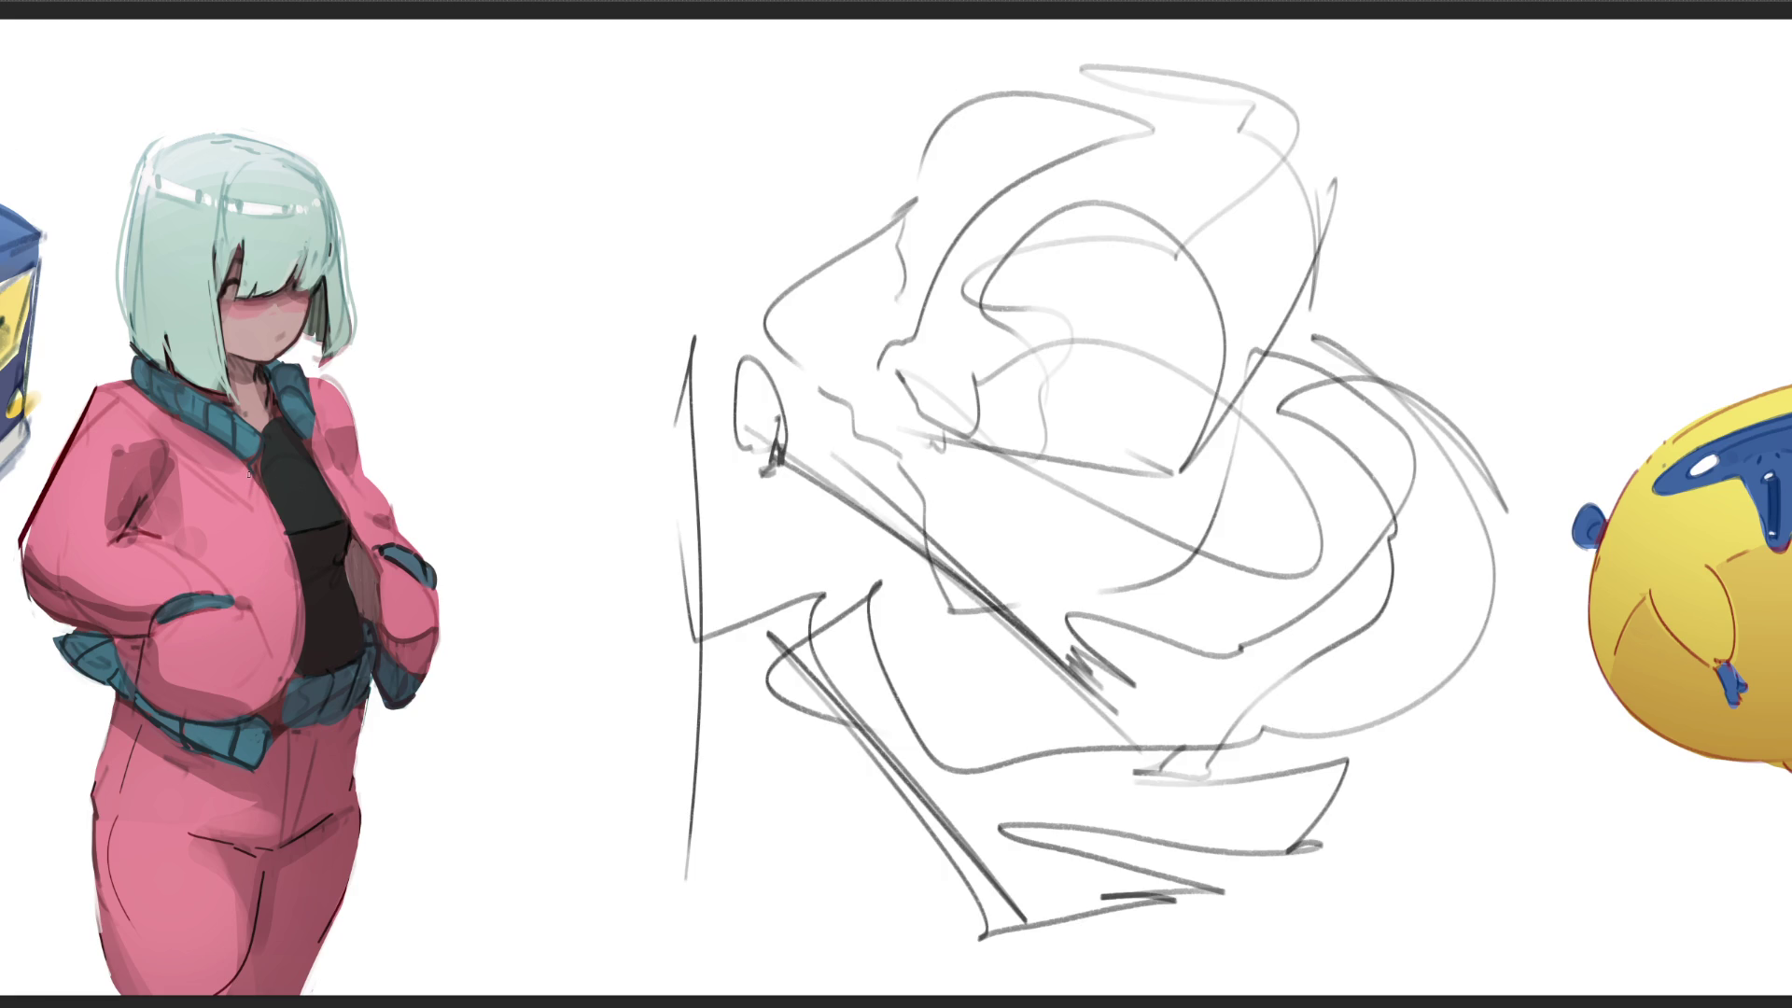
Step: Free-transform the scribble, rotating it to a roughly 45-degree diamond tilt and shifting it slightly left
{"action": "key", "text": "ctrl+t"}
{"action": "mouse_move", "coordinate": [1532, 56]}
{"action": "left_mouse_down"}
{"action": "mouse_move", "coordinate": [1508, 443]}
{"action": "mouse_move", "coordinate": [1313, 606]}
{"action": "mouse_move", "coordinate": [1180, 605]}
{"action": "left_mouse_up"}
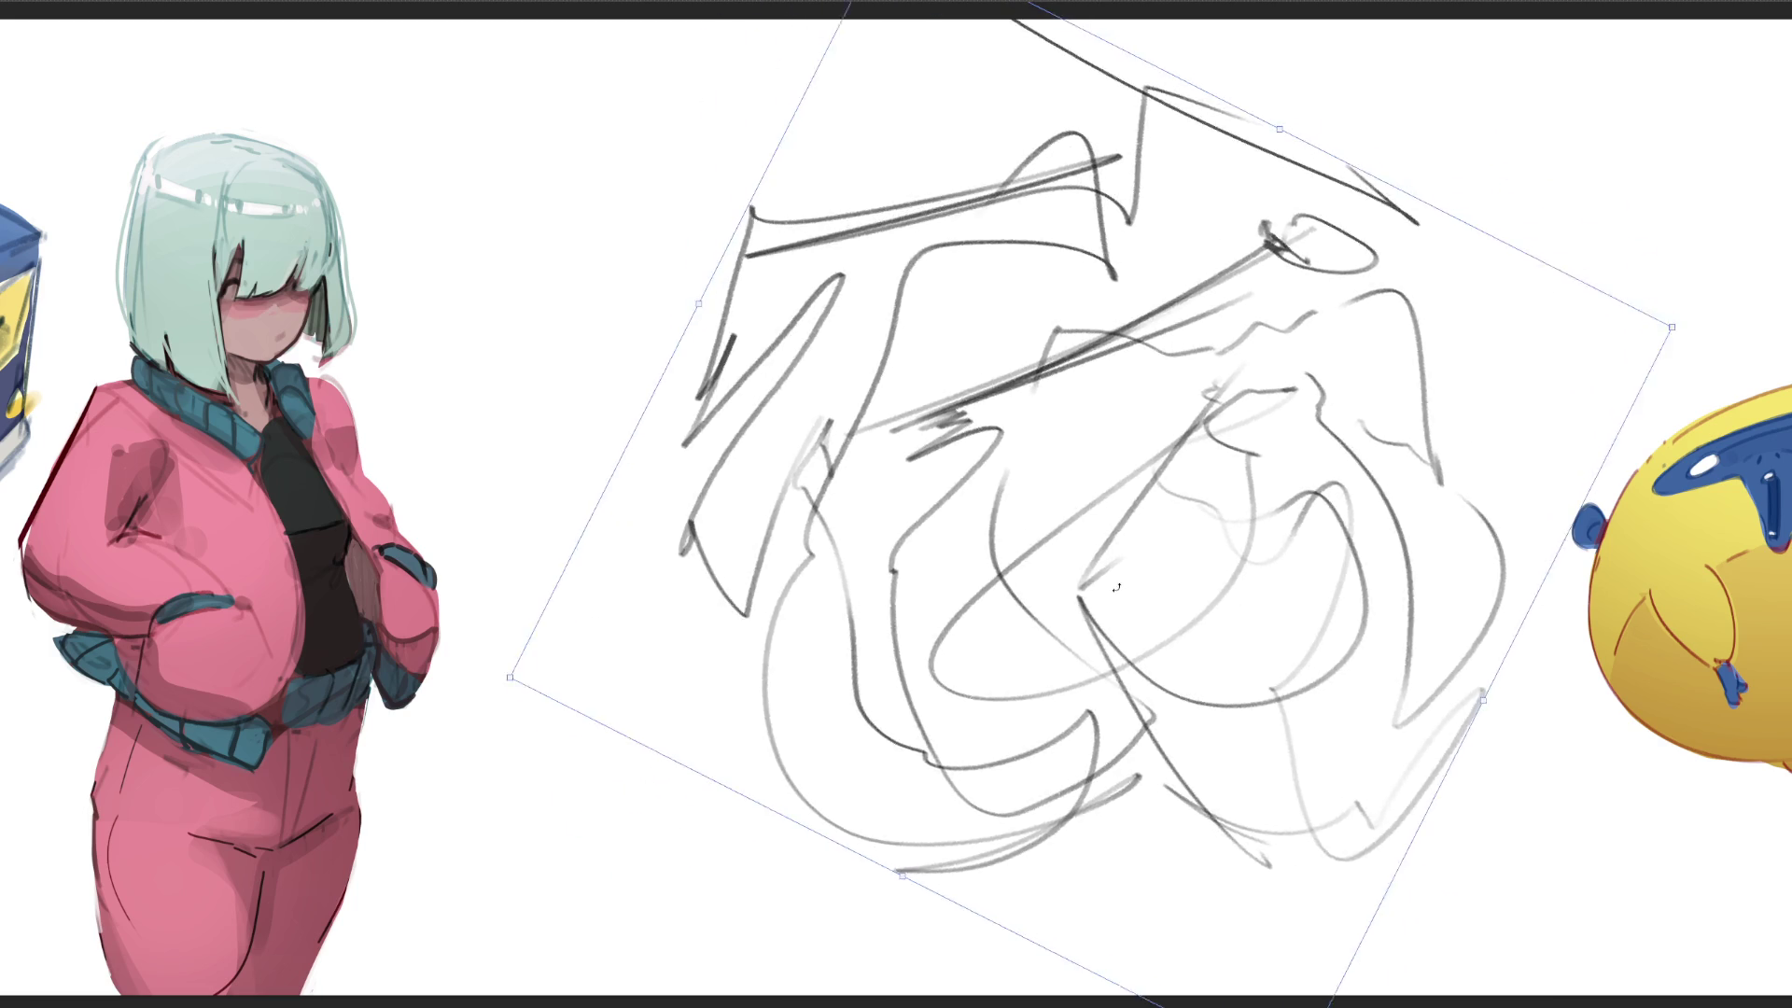
{"action": "left_click_drag", "start_coordinate": [1177, 606], "coordinate": [951, 545]}
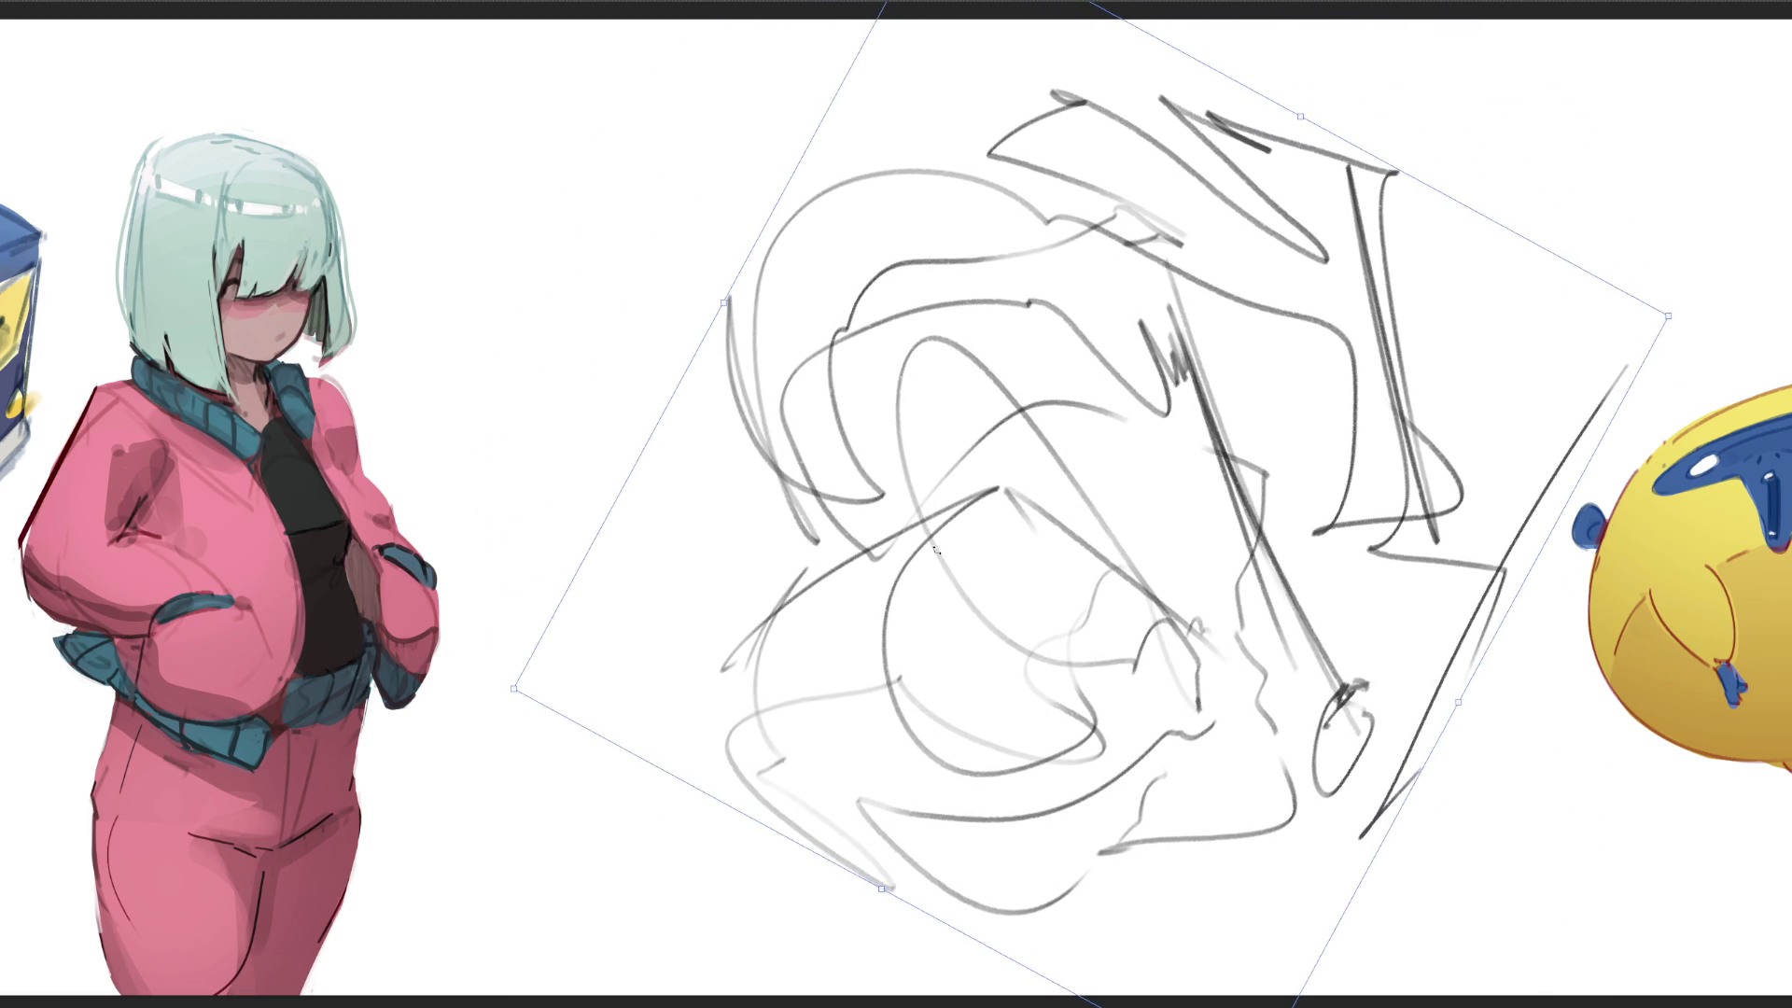
{"action": "left_click_drag", "start_coordinate": [951, 544], "coordinate": [674, 551]}
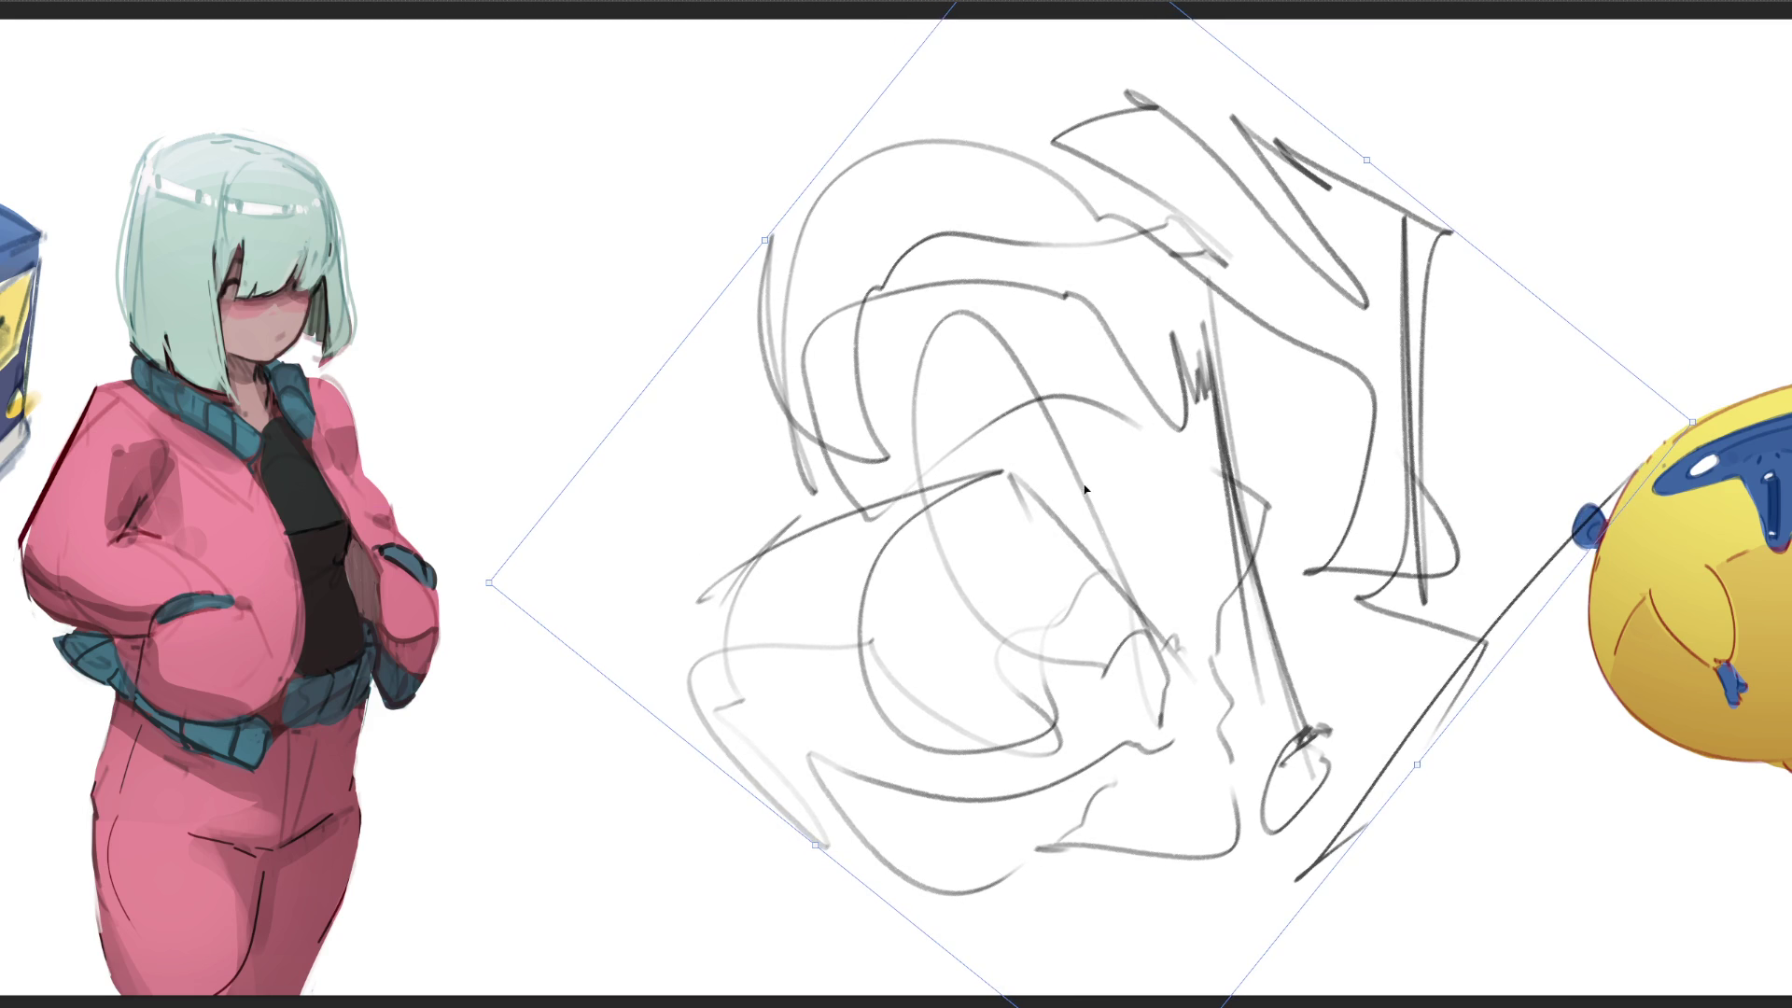
{"action": "left_click_drag", "start_coordinate": [1086, 489], "coordinate": [959, 466]}
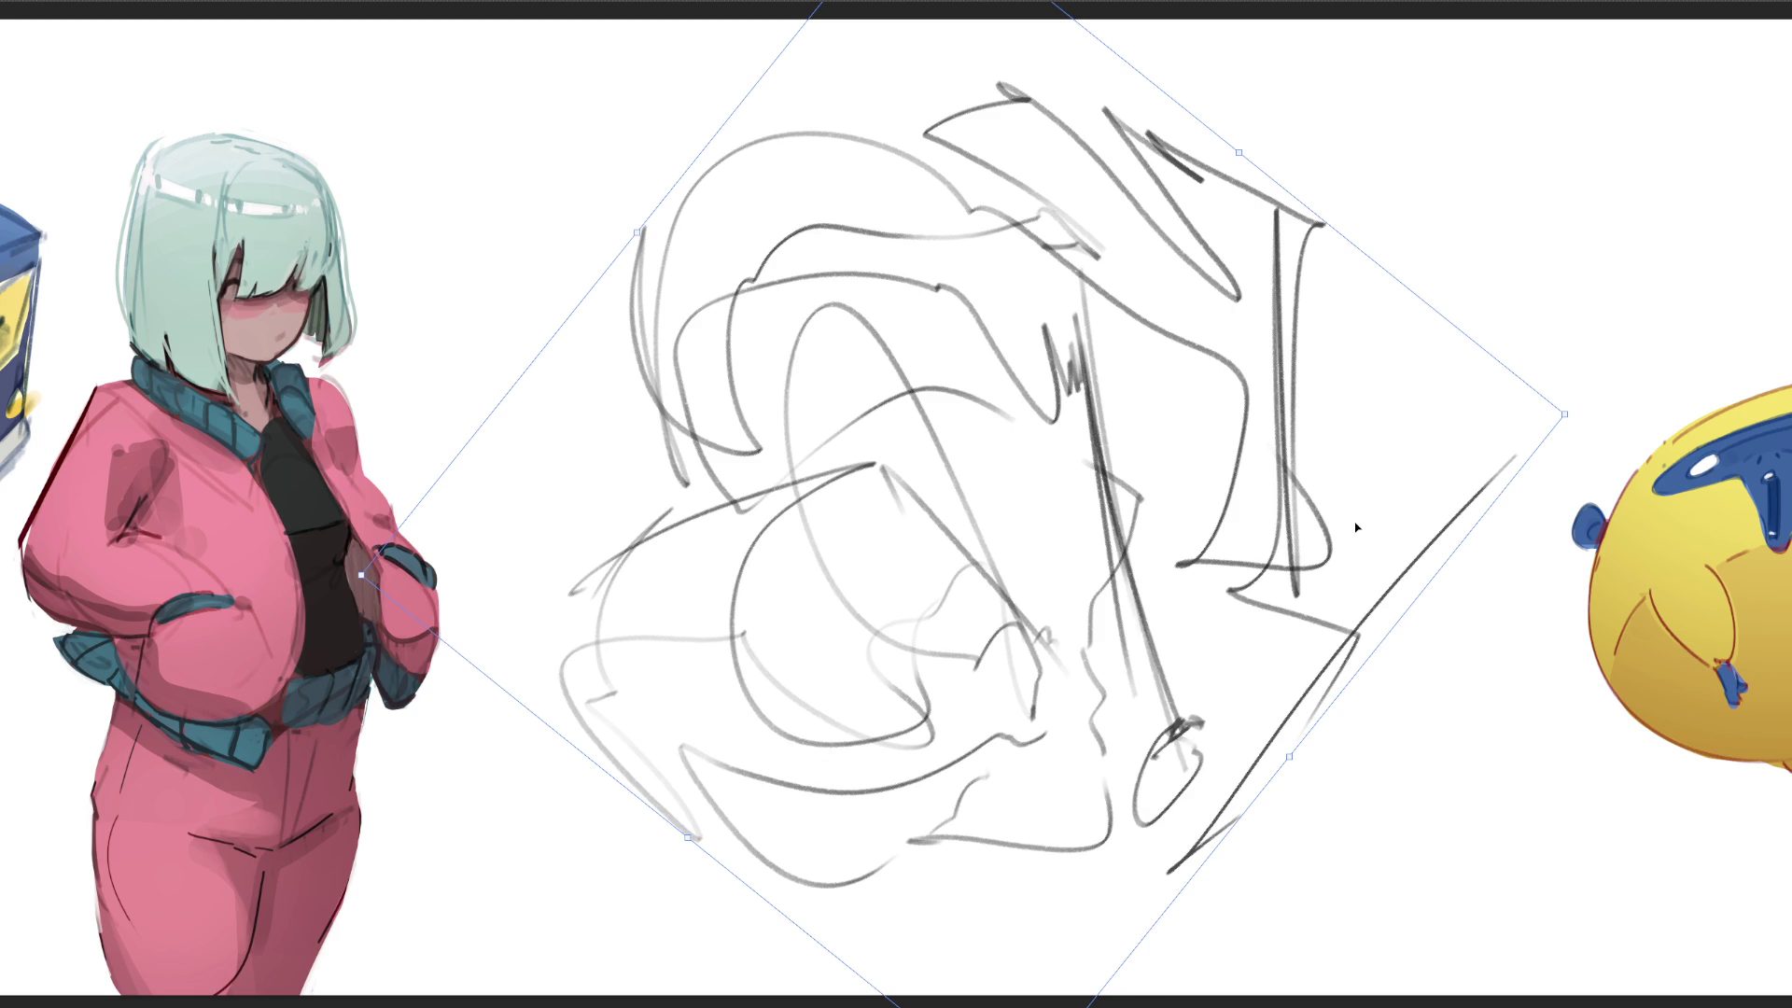
Step: Commit the transform and erase softly over the scribble to fade it into a faint guide
{"action": "key", "text": "Return"}
{"action": "mouse_move", "coordinate": [1220, 320]}
{"action": "left_mouse_down"}
{"action": "mouse_move", "coordinate": [949, 585]}
{"action": "mouse_move", "coordinate": [969, 741]}
{"action": "left_mouse_up"}
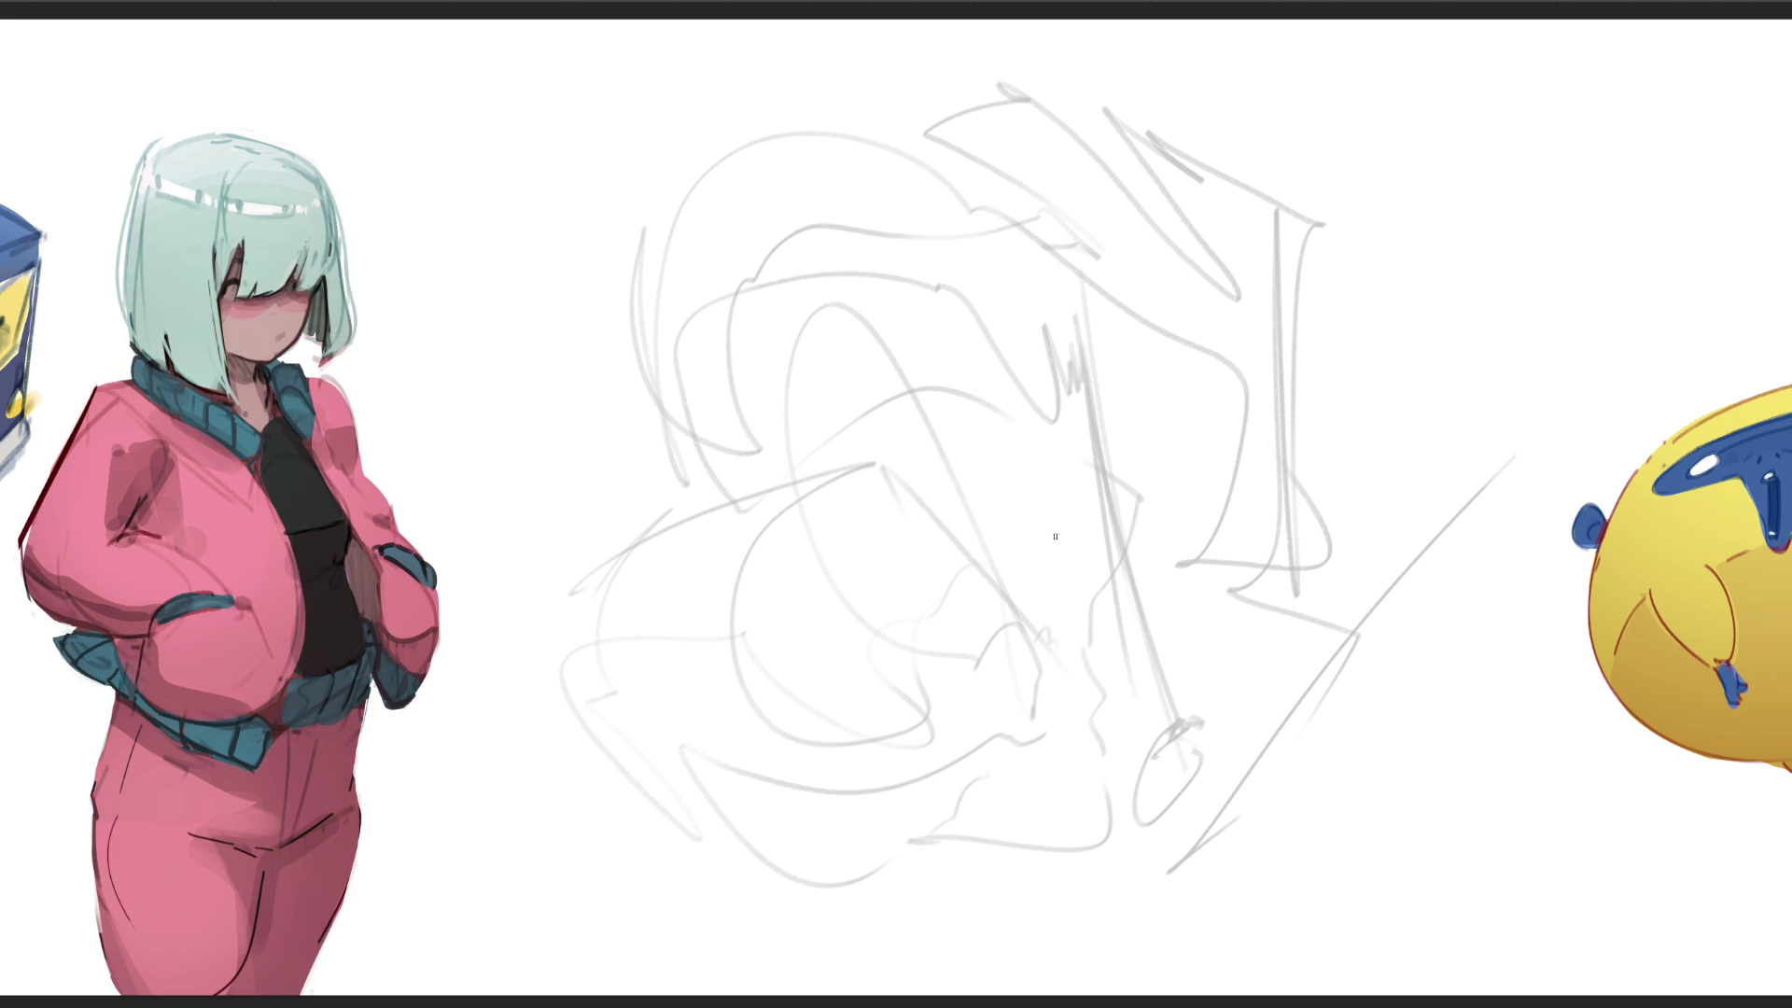
Step: Outline the round nose and draw the snout's top edge, left side, jaw line and connection to the nose
{"action": "mouse_move", "coordinate": [1032, 622]}
{"action": "left_mouse_down"}
{"action": "mouse_move", "coordinate": [1076, 659]}
{"action": "mouse_move", "coordinate": [1043, 721]}
{"action": "left_mouse_up"}
{"action": "mouse_move", "coordinate": [1027, 616]}
{"action": "left_mouse_down"}
{"action": "mouse_move", "coordinate": [980, 636]}
{"action": "mouse_move", "coordinate": [1031, 716]}
{"action": "left_mouse_up"}
{"action": "key", "text": "ctrl+z"}
{"action": "left_click_drag", "start_coordinate": [1025, 620], "coordinate": [1007, 727]}
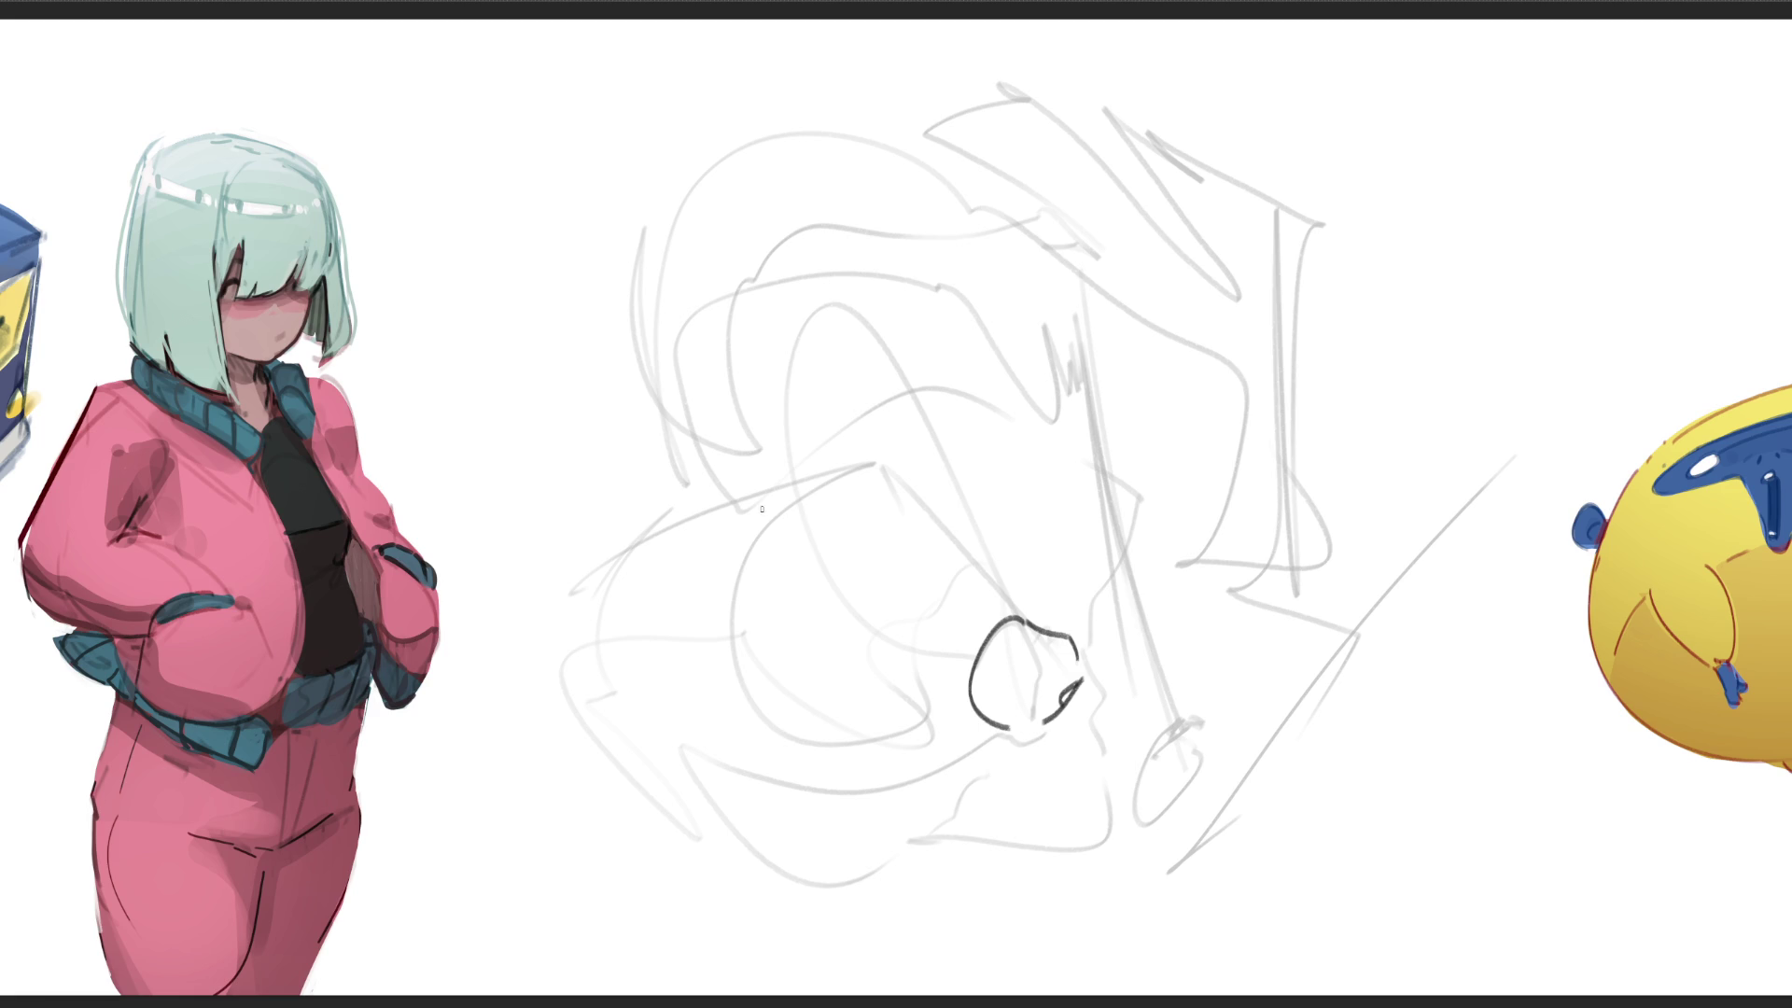
{"action": "left_click_drag", "start_coordinate": [765, 509], "coordinate": [879, 457]}
{"action": "mouse_move", "coordinate": [776, 517]}
{"action": "left_mouse_down"}
{"action": "mouse_move", "coordinate": [678, 626]}
{"action": "mouse_move", "coordinate": [717, 645]}
{"action": "mouse_move", "coordinate": [728, 745]}
{"action": "left_mouse_up"}
{"action": "mouse_move", "coordinate": [743, 766]}
{"action": "left_mouse_down"}
{"action": "mouse_move", "coordinate": [867, 777]}
{"action": "mouse_move", "coordinate": [1007, 737]}
{"action": "left_mouse_up"}
{"action": "left_click_drag", "start_coordinate": [871, 462], "coordinate": [1019, 606]}
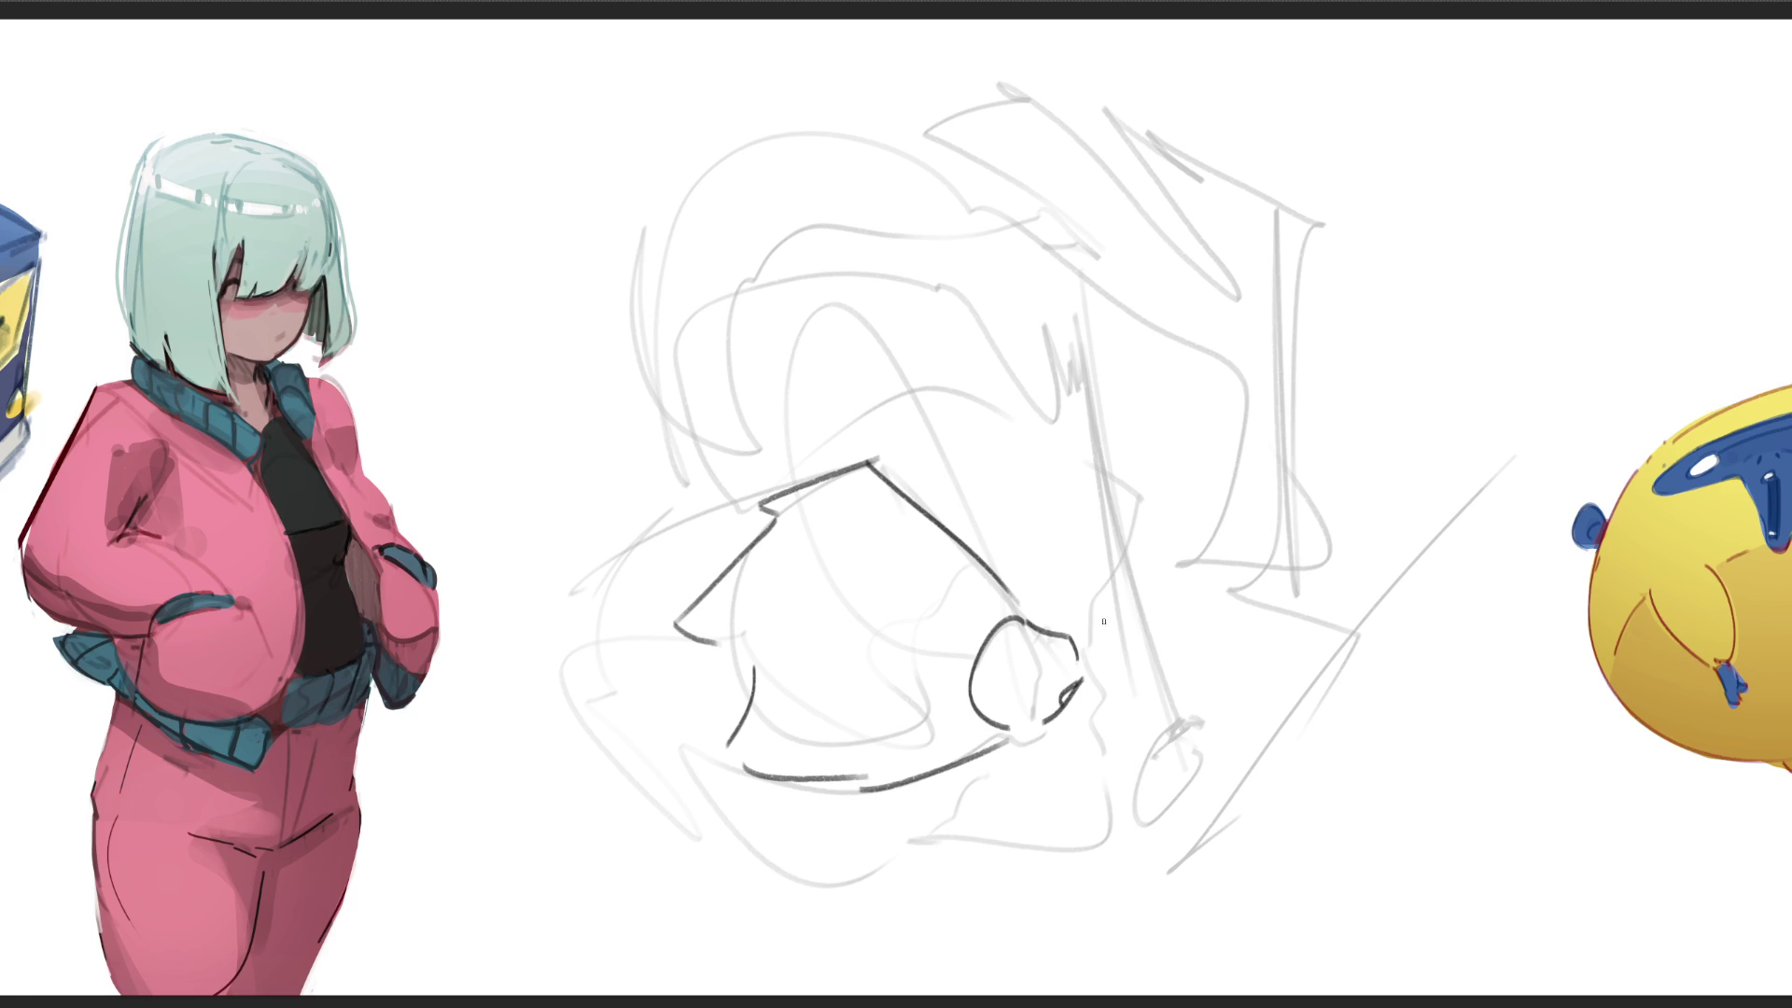
Step: Draw curved rings rounding off the snout's far end, undoing stray strokes, and fill the nose black
{"action": "left_click_drag", "start_coordinate": [563, 644], "coordinate": [684, 648]}
{"action": "mouse_move", "coordinate": [619, 556]}
{"action": "left_mouse_down"}
{"action": "mouse_move", "coordinate": [566, 647]}
{"action": "mouse_move", "coordinate": [583, 644]}
{"action": "left_mouse_up"}
{"action": "mouse_move", "coordinate": [585, 568]}
{"action": "left_mouse_down"}
{"action": "mouse_move", "coordinate": [563, 659]}
{"action": "mouse_move", "coordinate": [613, 722]}
{"action": "left_mouse_up"}
{"action": "mouse_move", "coordinate": [565, 655]}
{"action": "left_mouse_down"}
{"action": "mouse_move", "coordinate": [609, 719]}
{"action": "mouse_move", "coordinate": [751, 770]}
{"action": "left_mouse_up"}
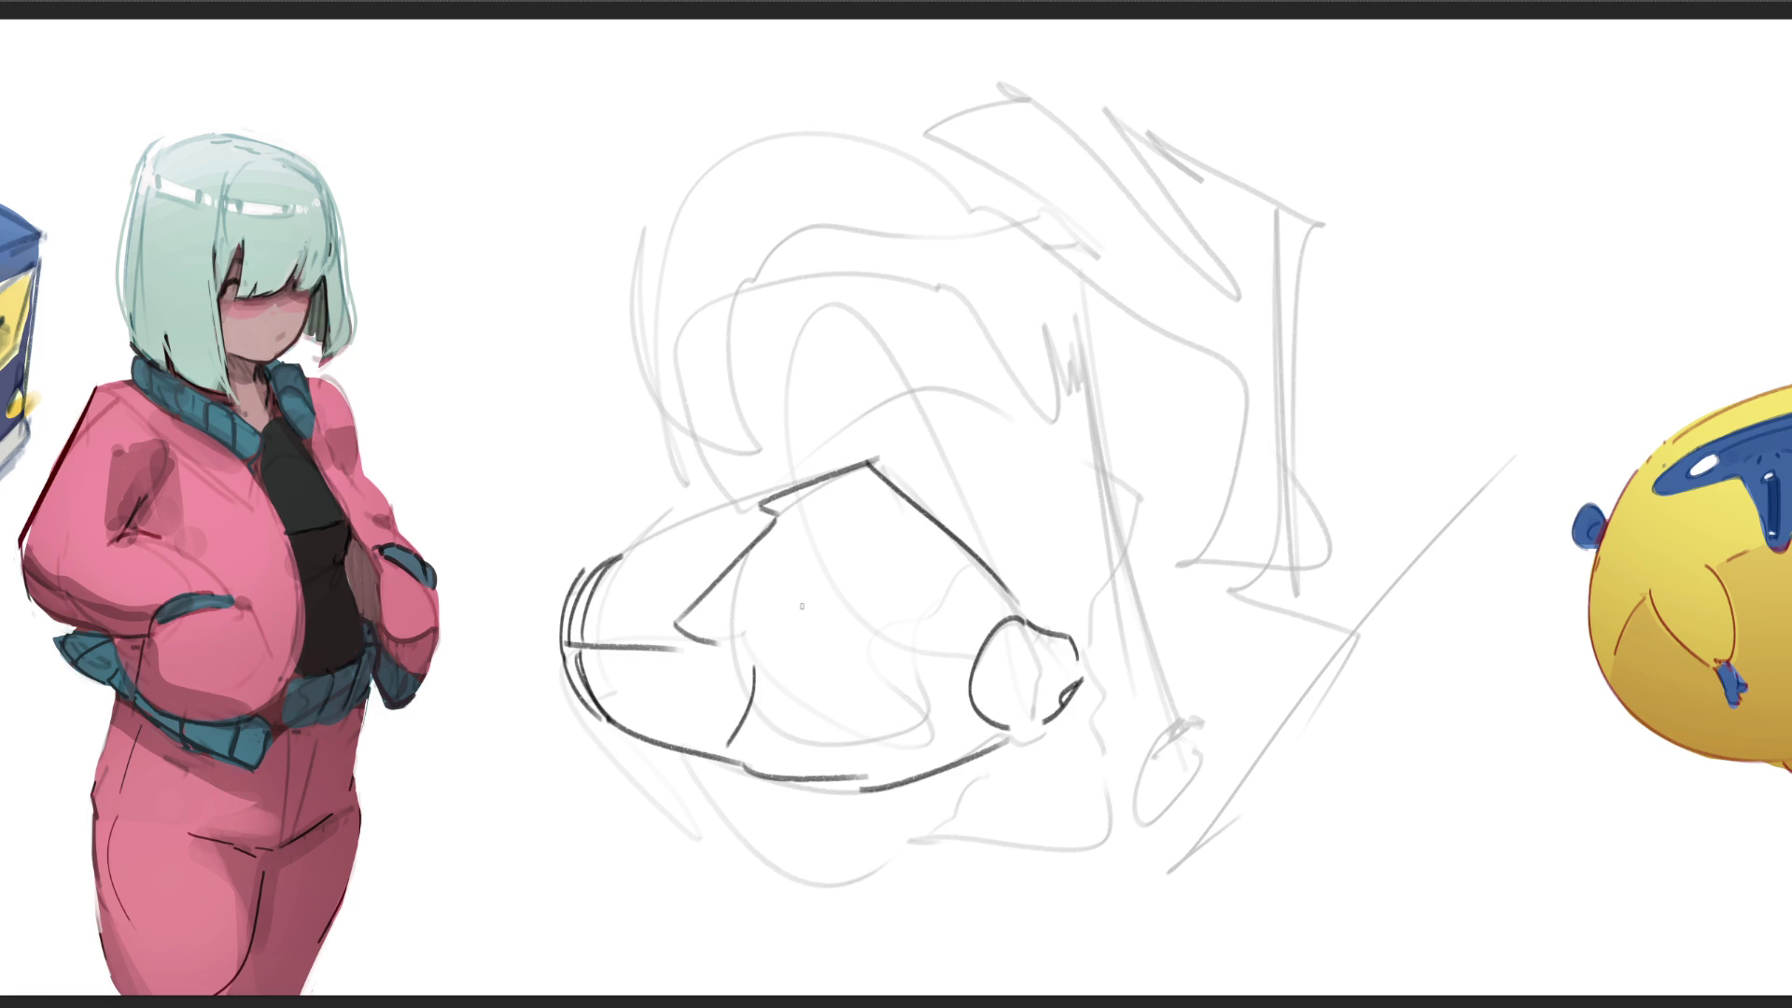
{"action": "left_click_drag", "start_coordinate": [616, 553], "coordinate": [835, 462]}
{"action": "mouse_move", "coordinate": [580, 560]}
{"action": "left_mouse_down"}
{"action": "mouse_move", "coordinate": [558, 693]}
{"action": "mouse_move", "coordinate": [595, 566]}
{"action": "mouse_move", "coordinate": [557, 574]}
{"action": "mouse_move", "coordinate": [560, 691]}
{"action": "left_mouse_up"}
{"action": "key", "text": "ctrl+z"}
{"action": "key", "text": "ctrl+z"}
{"action": "key", "text": "ctrl+z"}
{"action": "left_click_drag", "start_coordinate": [578, 571], "coordinate": [599, 705]}
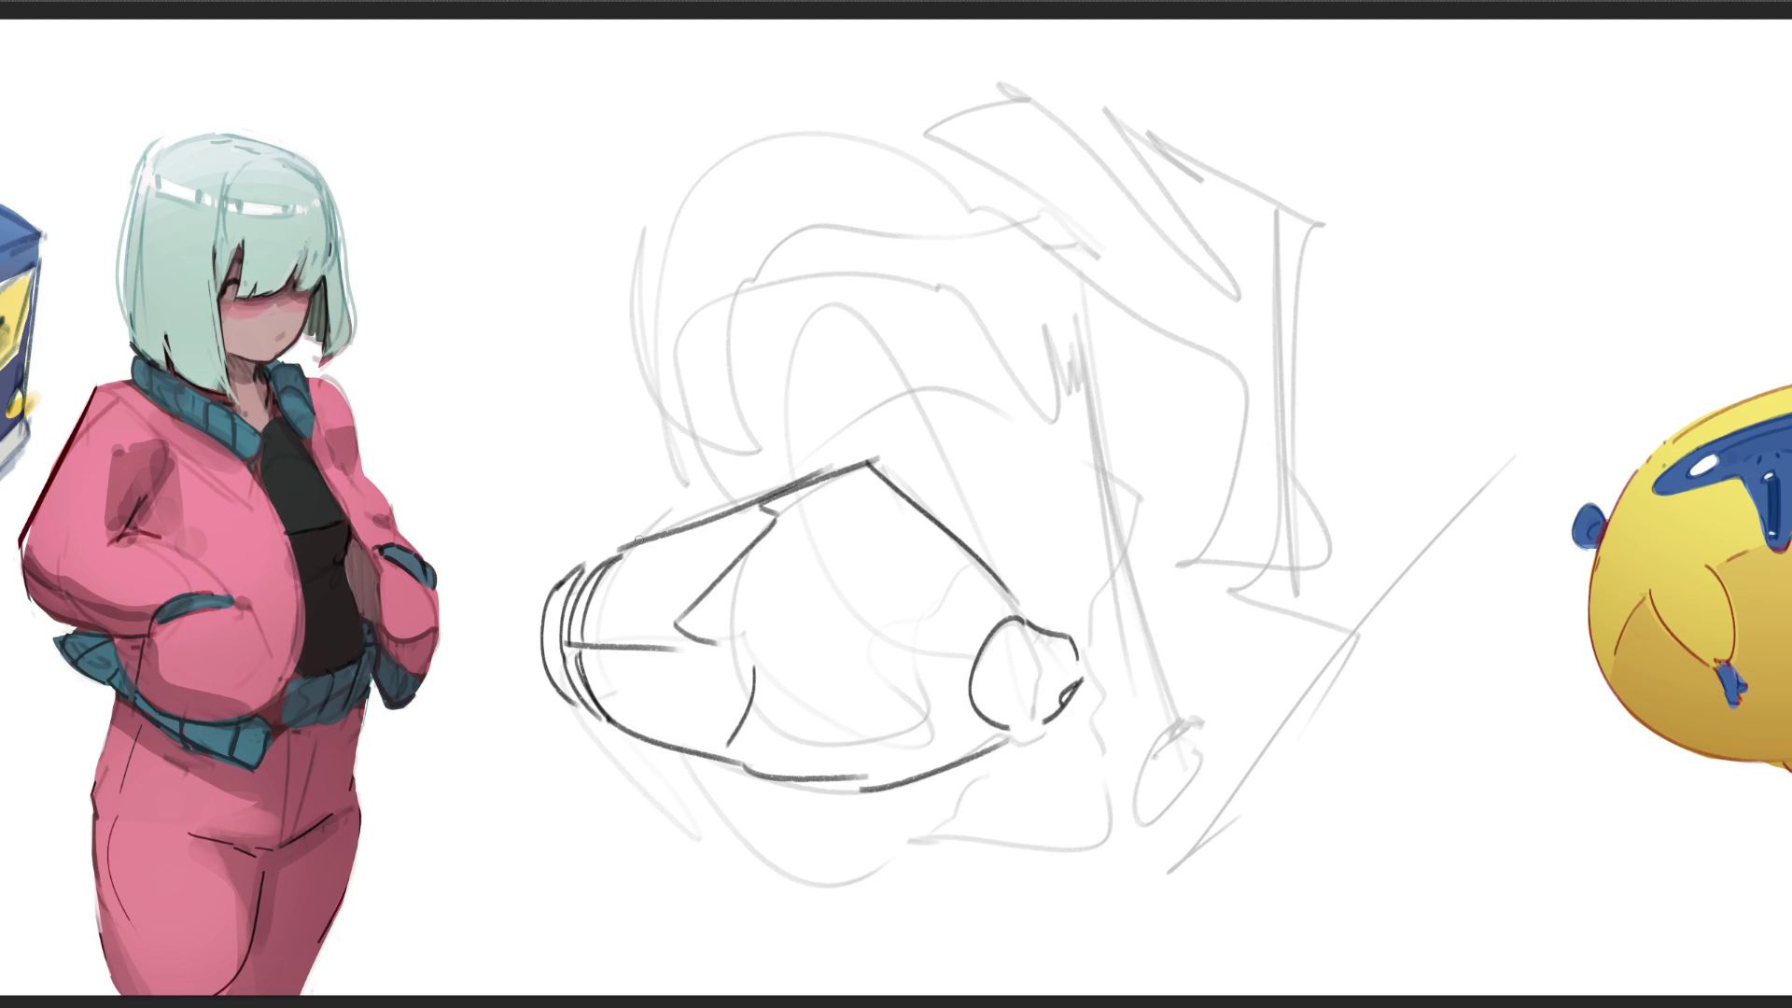
{"action": "mouse_move", "coordinate": [1016, 633]}
{"action": "left_mouse_down"}
{"action": "mouse_move", "coordinate": [1005, 707]}
{"action": "mouse_move", "coordinate": [1046, 677]}
{"action": "mouse_move", "coordinate": [1078, 681]}
{"action": "mouse_move", "coordinate": [1044, 652]}
{"action": "mouse_move", "coordinate": [1023, 669]}
{"action": "mouse_move", "coordinate": [1071, 678]}
{"action": "left_mouse_up"}
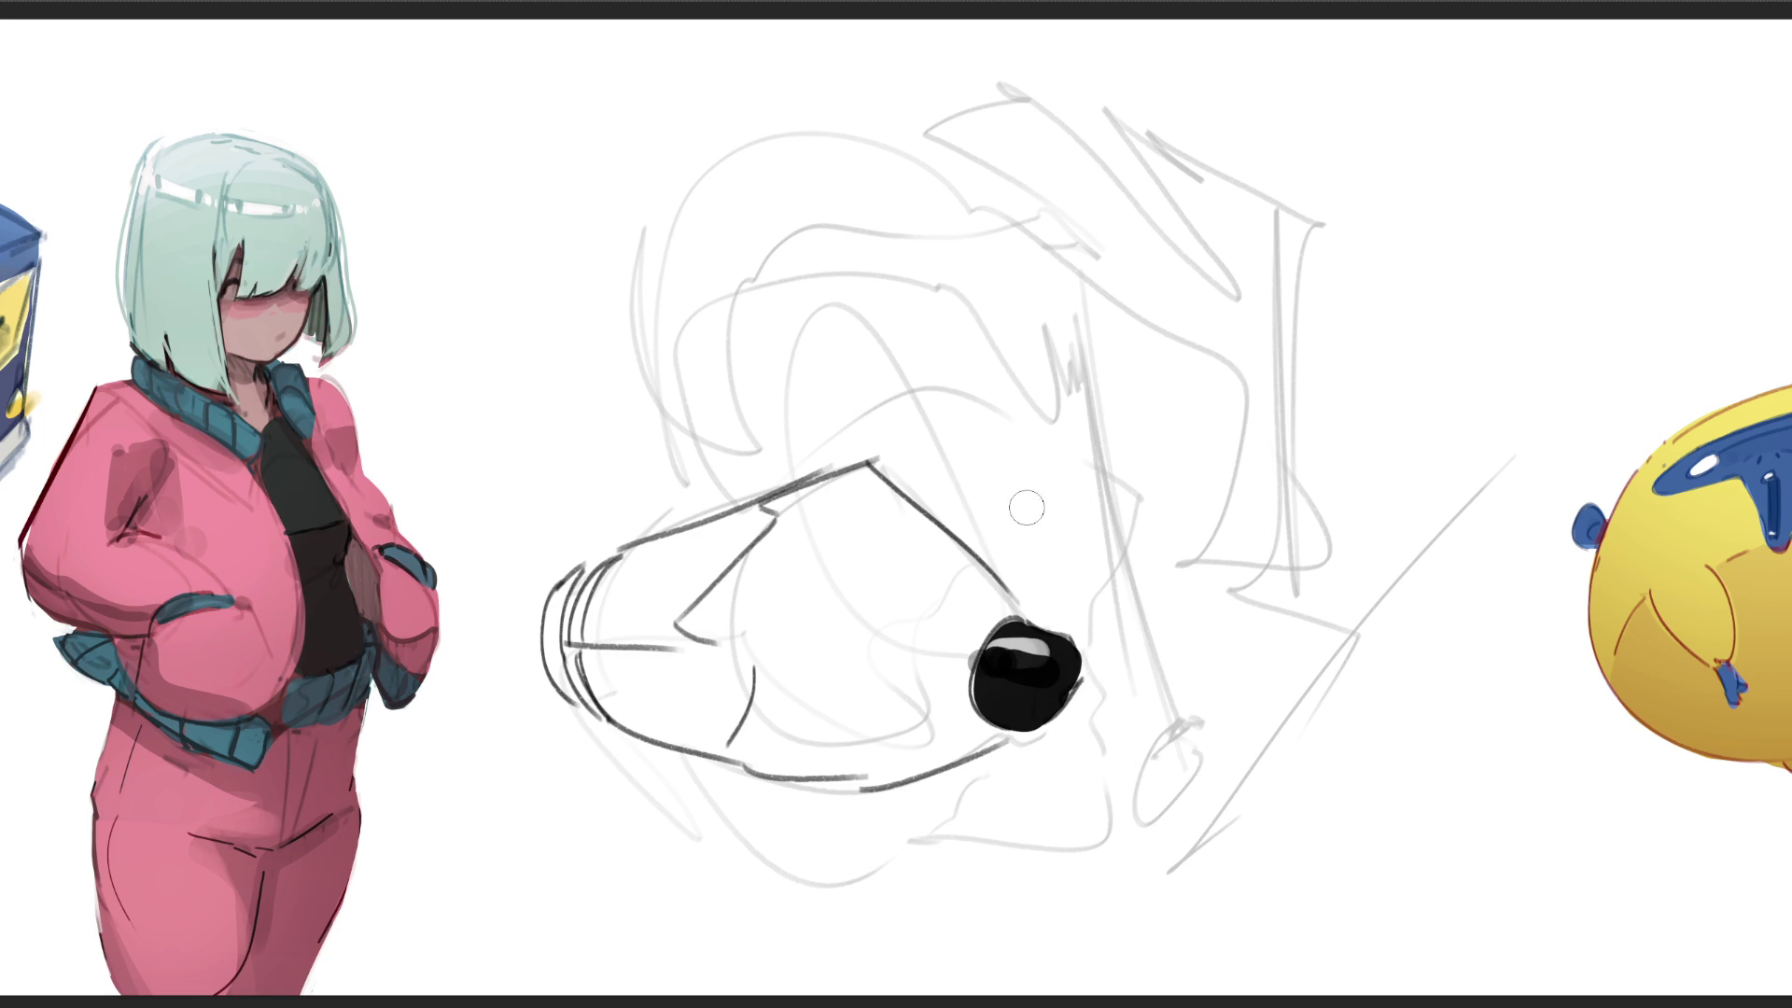
Step: Bulk out the lower edge of the glossy black nose
{"action": "mouse_move", "coordinate": [981, 658]}
{"action": "left_mouse_down"}
{"action": "mouse_move", "coordinate": [980, 707]}
{"action": "mouse_move", "coordinate": [975, 652]}
{"action": "mouse_move", "coordinate": [1029, 590]}
{"action": "left_mouse_up"}
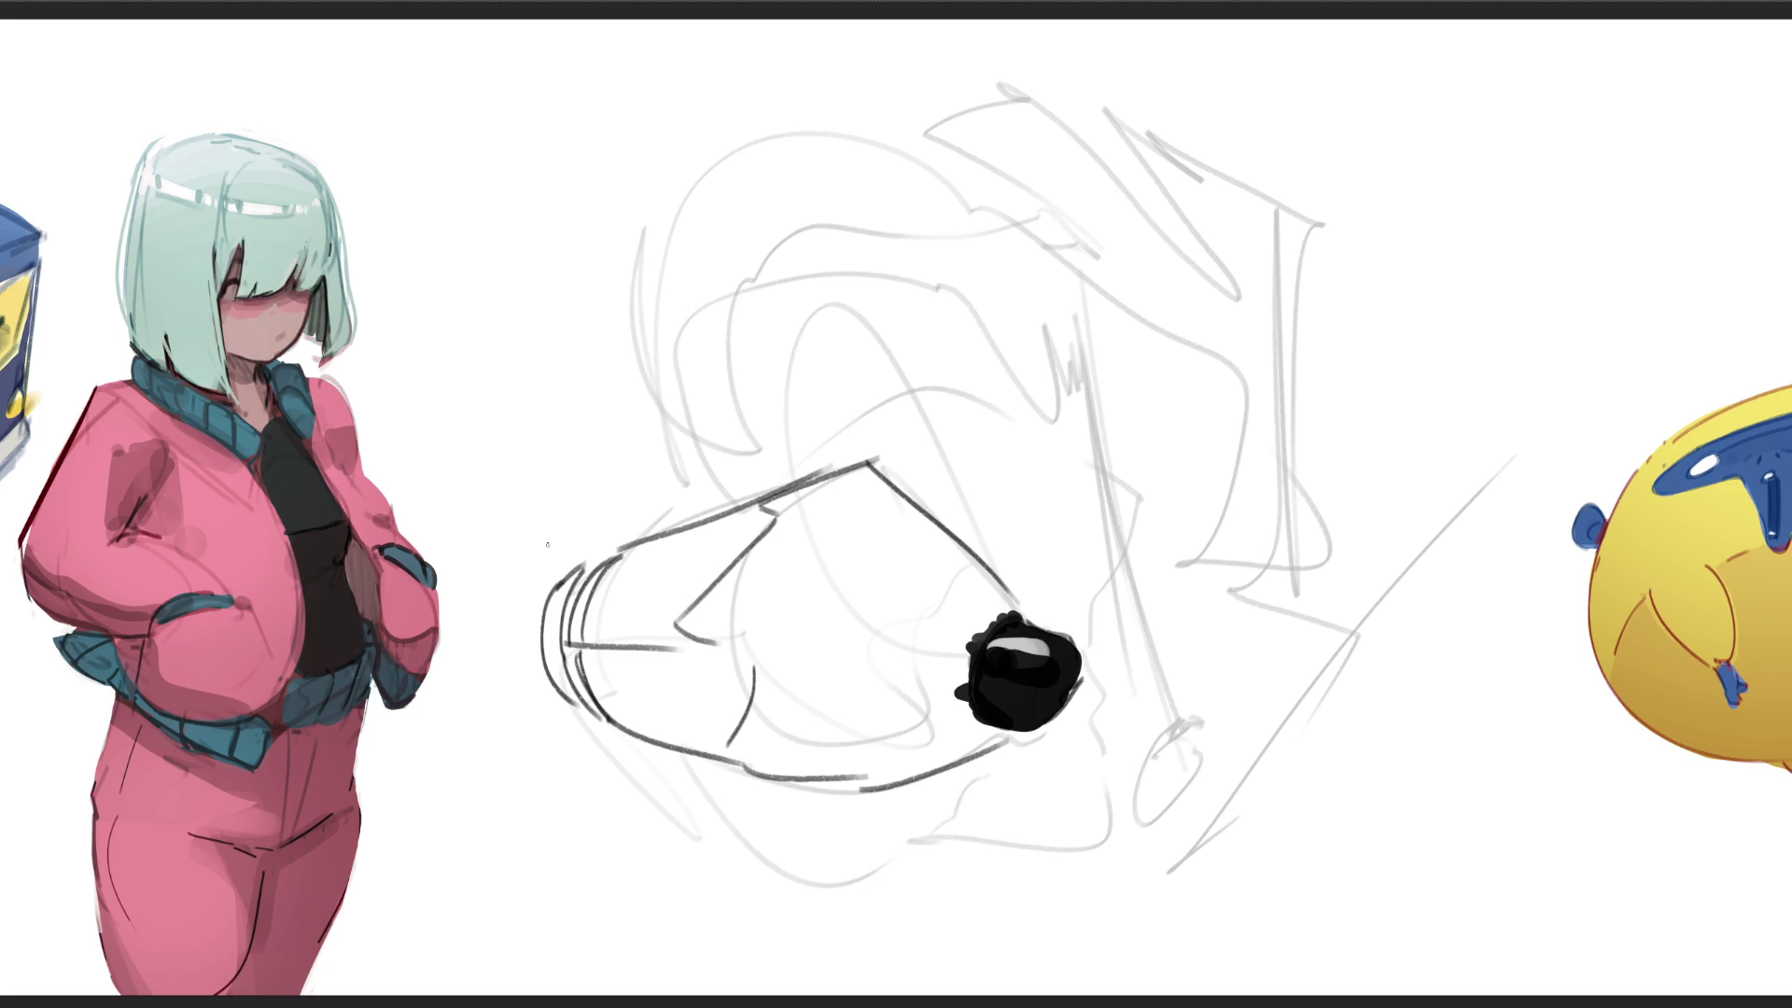
Step: Add fluffy fur-tuft marks at the snout's far end
{"action": "mouse_move", "coordinate": [545, 558]}
{"action": "left_mouse_down"}
{"action": "mouse_move", "coordinate": [561, 576]}
{"action": "mouse_move", "coordinate": [608, 550]}
{"action": "left_mouse_up"}
{"action": "mouse_move", "coordinate": [516, 515]}
{"action": "left_mouse_down"}
{"action": "mouse_move", "coordinate": [660, 533]}
{"action": "mouse_move", "coordinate": [633, 529]}
{"action": "left_mouse_up"}
{"action": "mouse_move", "coordinate": [510, 521]}
{"action": "left_mouse_down"}
{"action": "mouse_move", "coordinate": [526, 599]}
{"action": "mouse_move", "coordinate": [476, 616]}
{"action": "mouse_move", "coordinate": [540, 641]}
{"action": "mouse_move", "coordinate": [521, 698]}
{"action": "mouse_move", "coordinate": [569, 711]}
{"action": "left_mouse_up"}
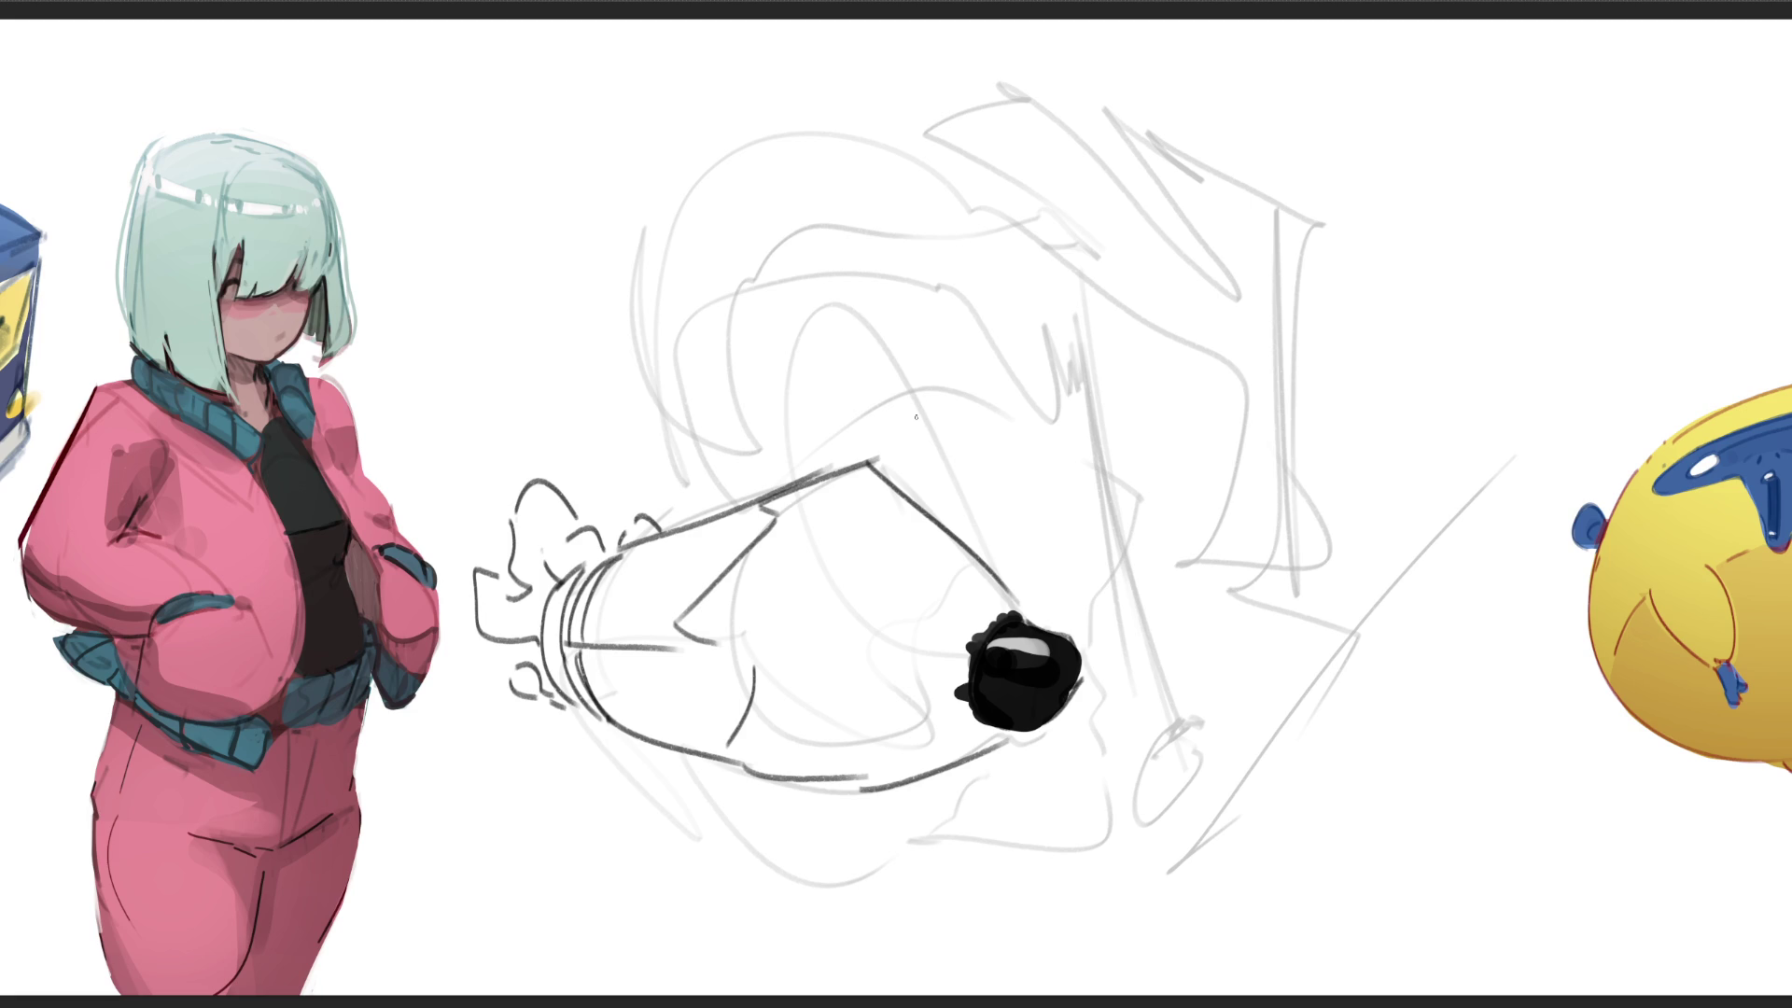
Step: Mark the eye and brow above the snout and draw the long face line down to the nose
{"action": "mouse_move", "coordinate": [890, 460]}
{"action": "left_mouse_down"}
{"action": "mouse_move", "coordinate": [927, 445]}
{"action": "mouse_move", "coordinate": [933, 475]}
{"action": "mouse_move", "coordinate": [910, 478]}
{"action": "mouse_move", "coordinate": [930, 480]}
{"action": "mouse_move", "coordinate": [937, 448]}
{"action": "left_mouse_up"}
{"action": "left_click_drag", "start_coordinate": [816, 453], "coordinate": [878, 407]}
{"action": "left_click_drag", "start_coordinate": [833, 285], "coordinate": [967, 556]}
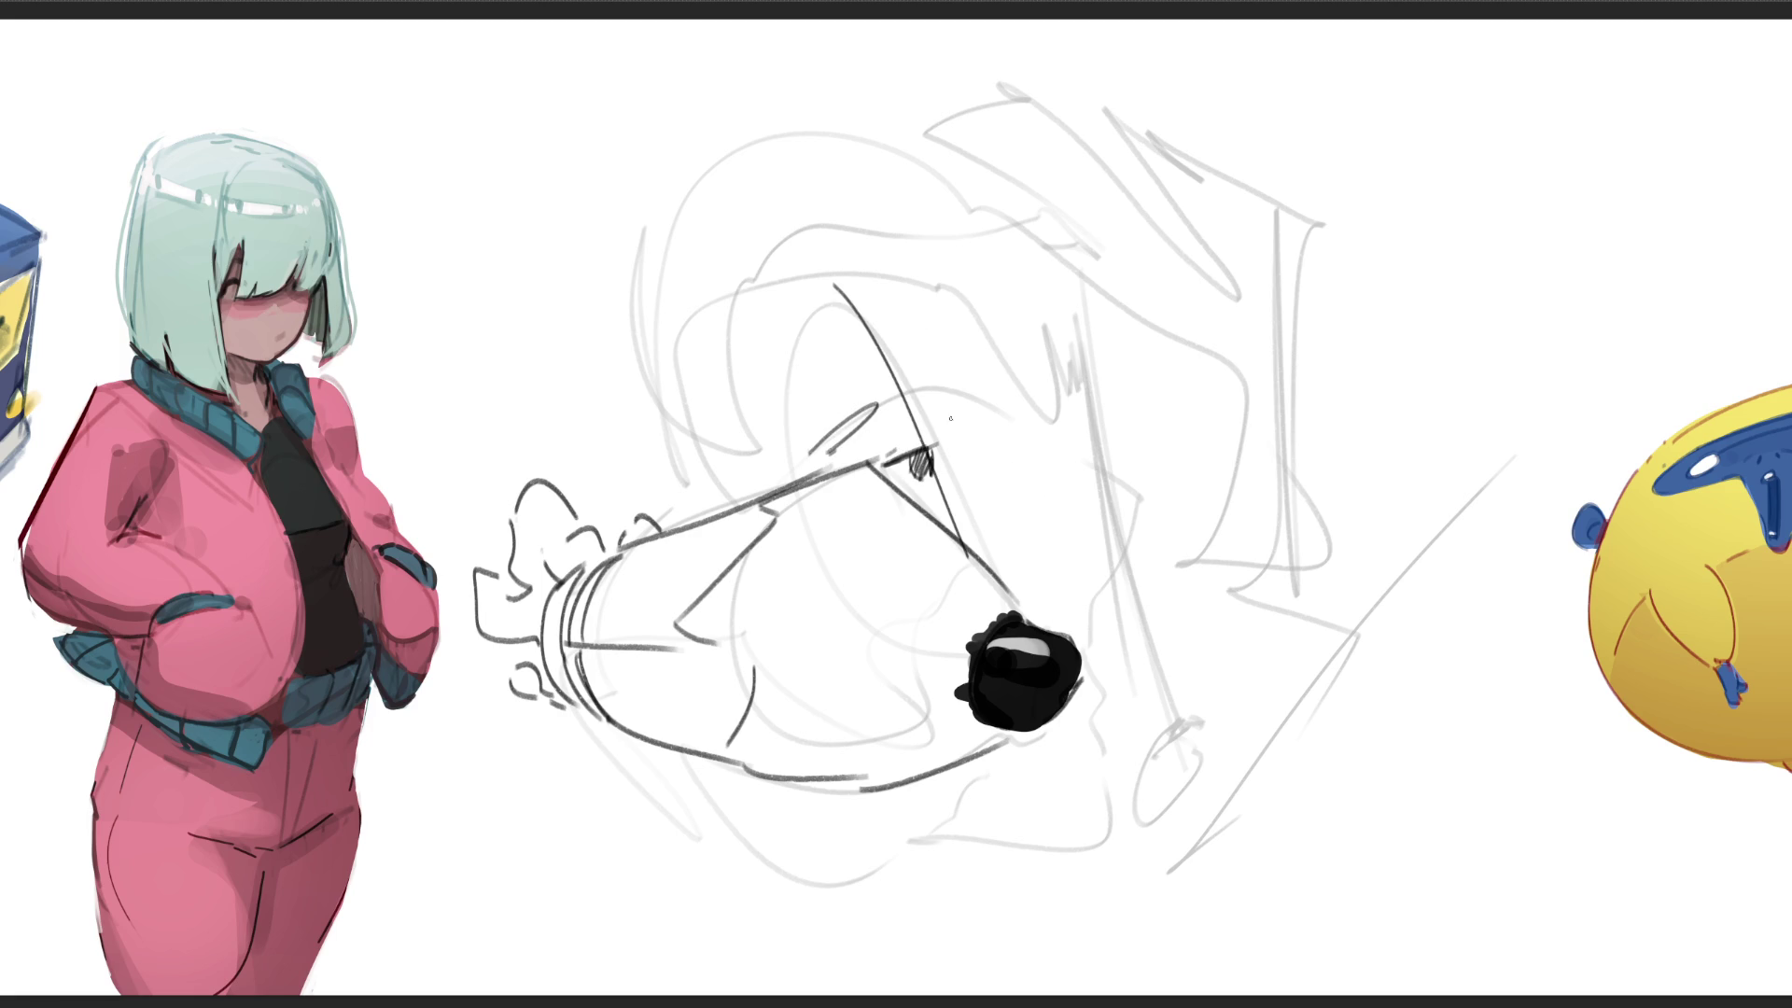
Step: Redraw the face line further right, sketch a small ear with inner detail and long neck lines
{"action": "key", "text": "ctrl+z"}
{"action": "left_click_drag", "start_coordinate": [850, 273], "coordinate": [990, 562]}
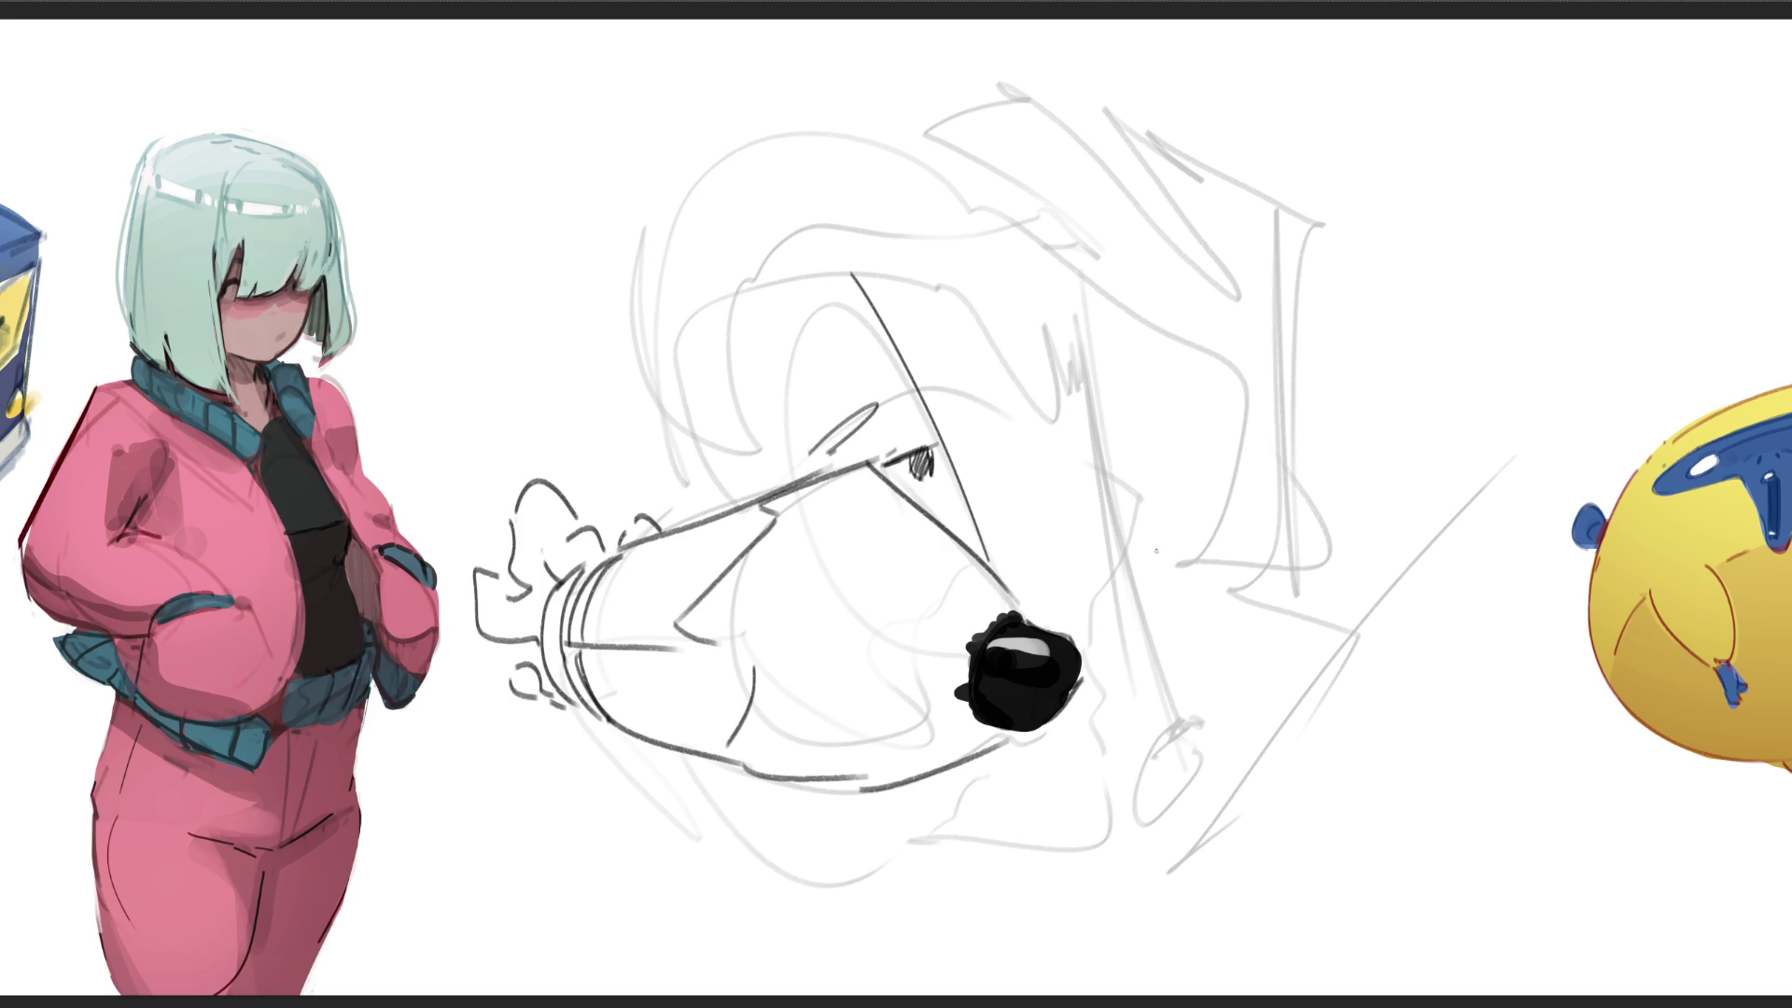
{"action": "mouse_move", "coordinate": [1063, 404]}
{"action": "left_mouse_down"}
{"action": "mouse_move", "coordinate": [1088, 454]}
{"action": "mouse_move", "coordinate": [1081, 438]}
{"action": "left_mouse_up"}
{"action": "left_click_drag", "start_coordinate": [1092, 381], "coordinate": [1075, 409]}
{"action": "left_click_drag", "start_coordinate": [1008, 266], "coordinate": [1151, 661]}
{"action": "left_click_drag", "start_coordinate": [1095, 521], "coordinate": [1179, 733]}
{"action": "left_click_drag", "start_coordinate": [1037, 163], "coordinate": [1232, 741]}
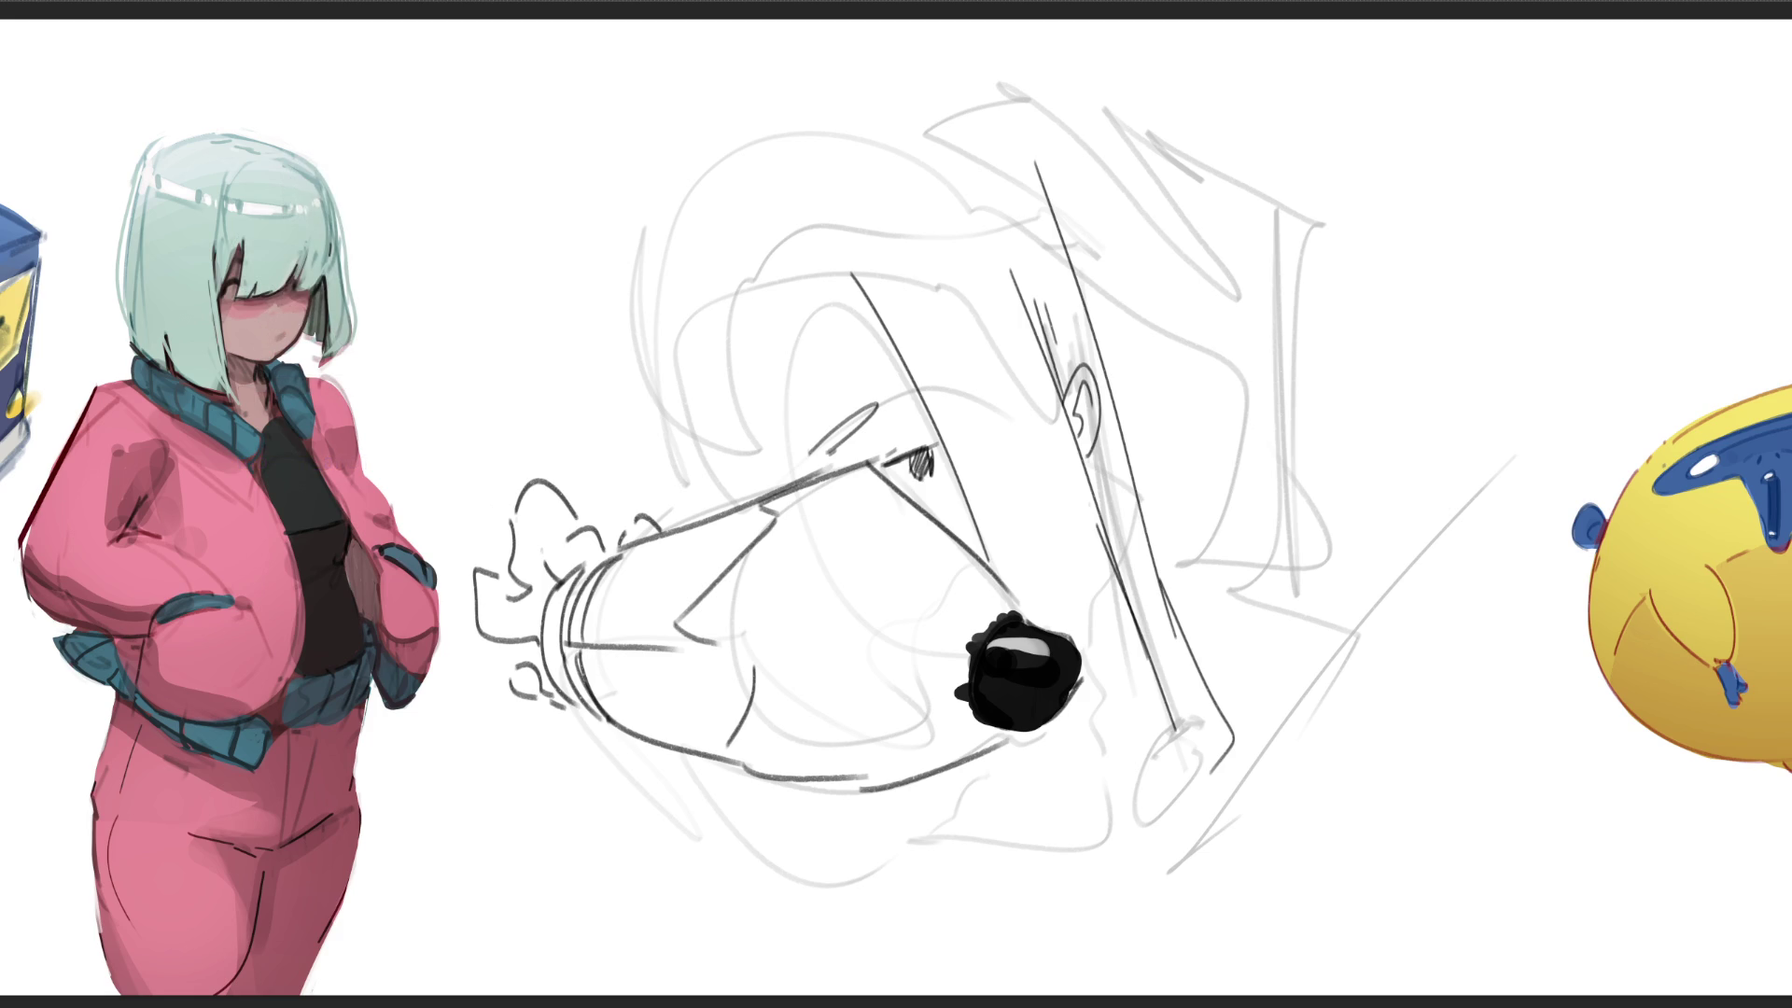
Step: Draw sweeping curved strokes framing the top and left of the head
{"action": "mouse_move", "coordinate": [794, 253]}
{"action": "left_mouse_down"}
{"action": "mouse_move", "coordinate": [844, 268]}
{"action": "mouse_move", "coordinate": [781, 434]}
{"action": "left_mouse_up"}
{"action": "left_click_drag", "start_coordinate": [753, 277], "coordinate": [771, 436]}
{"action": "left_click_drag", "start_coordinate": [746, 277], "coordinate": [750, 449]}
{"action": "left_click_drag", "start_coordinate": [656, 237], "coordinate": [717, 446]}
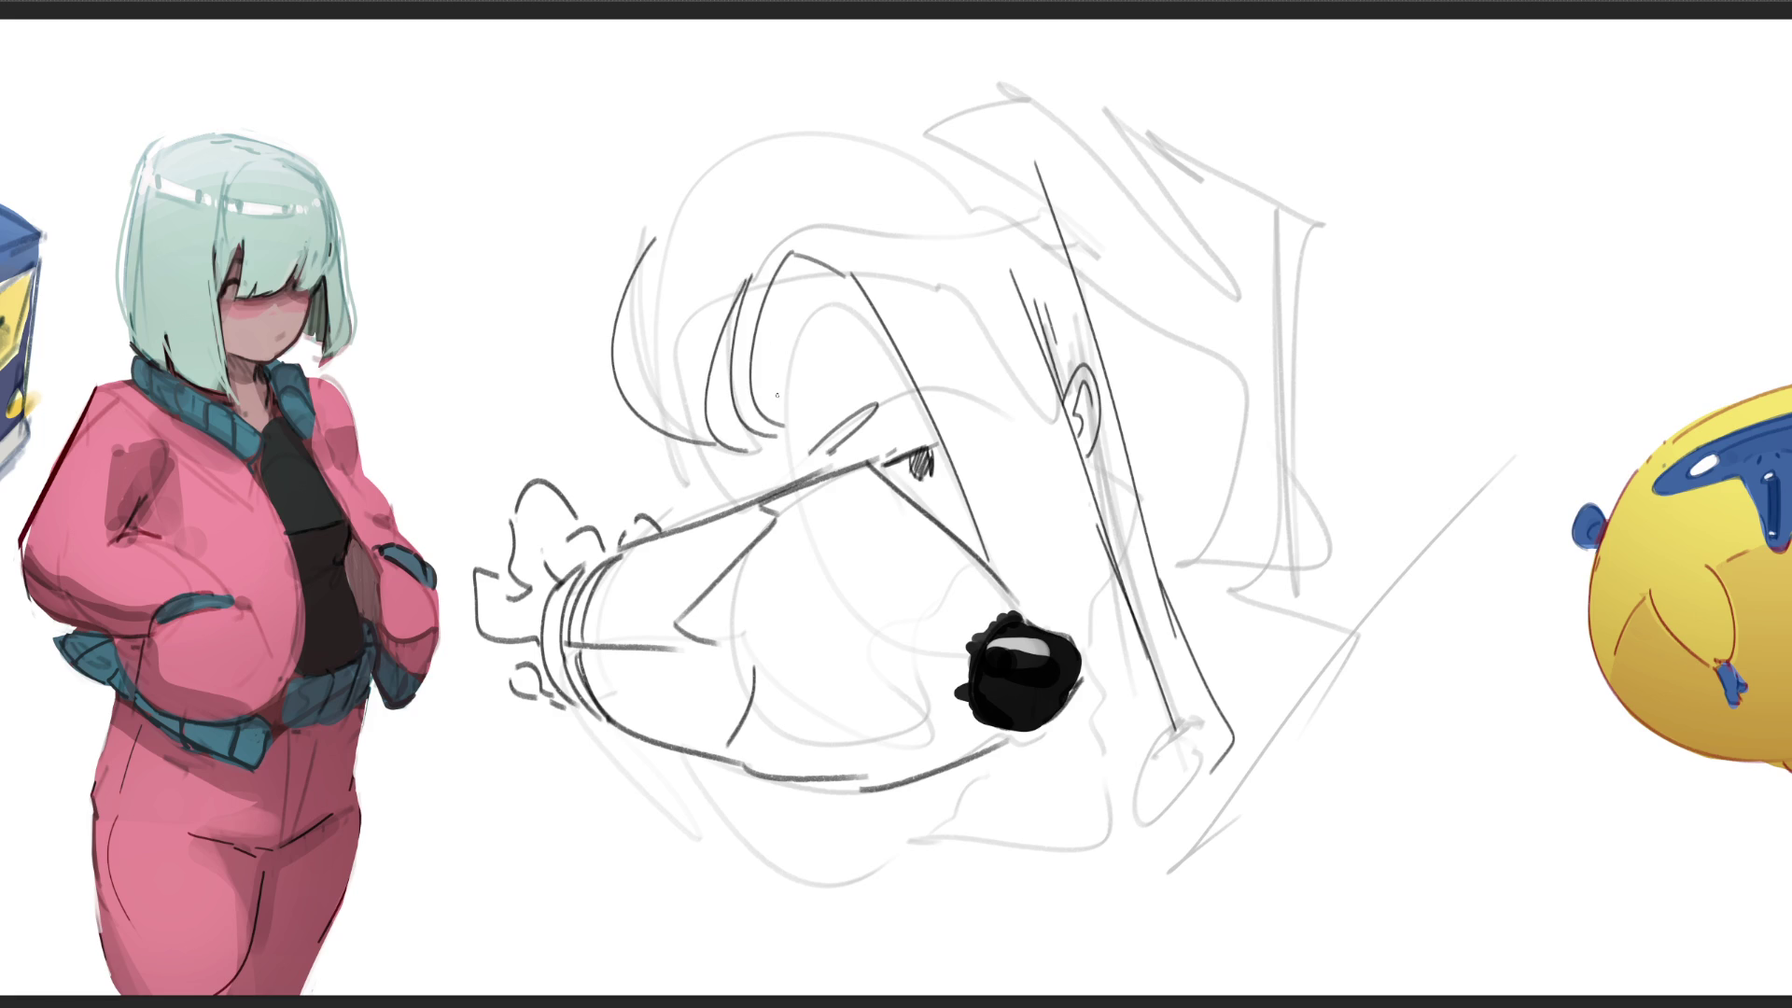
Step: Outline the top of the head, add marks below the hair curve, and sketch a foot
{"action": "mouse_move", "coordinate": [647, 243]}
{"action": "left_mouse_down"}
{"action": "mouse_move", "coordinate": [808, 108]}
{"action": "mouse_move", "coordinate": [981, 127]}
{"action": "left_mouse_up"}
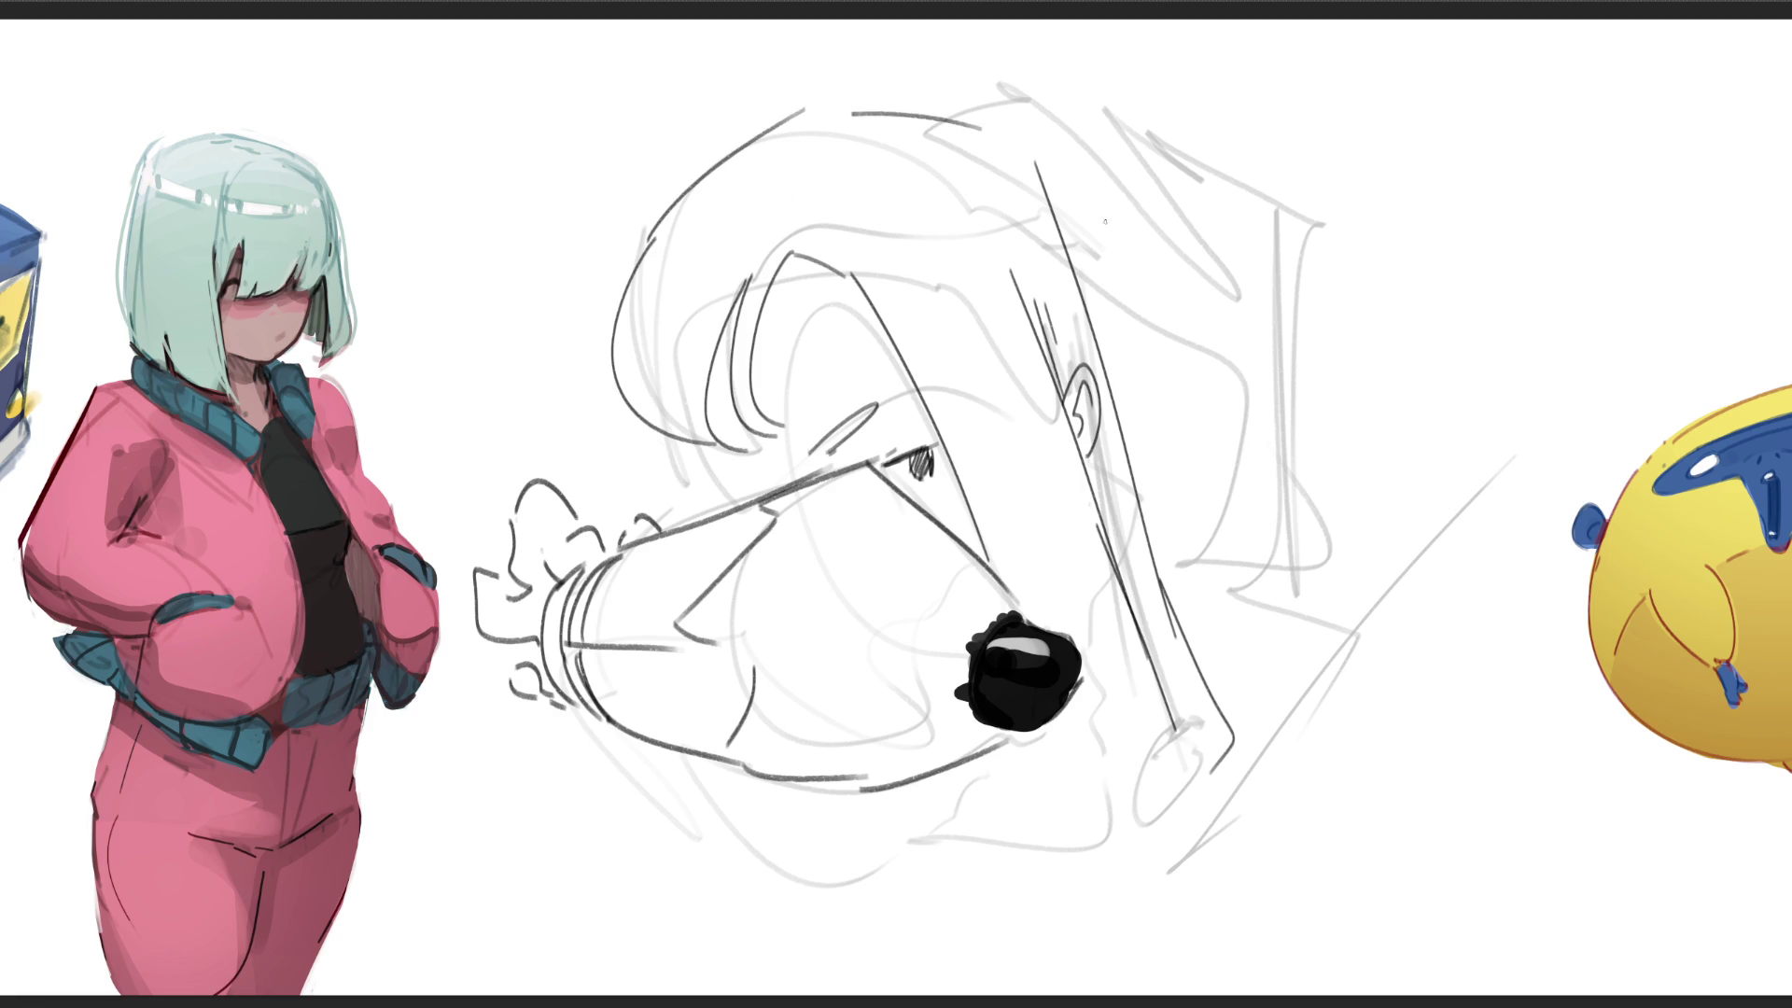
{"action": "mouse_move", "coordinate": [642, 425]}
{"action": "left_mouse_down"}
{"action": "mouse_move", "coordinate": [704, 494]}
{"action": "mouse_move", "coordinate": [734, 478]}
{"action": "left_mouse_up"}
{"action": "mouse_move", "coordinate": [1176, 714]}
{"action": "left_mouse_down"}
{"action": "mouse_move", "coordinate": [1129, 840]}
{"action": "mouse_move", "coordinate": [1448, 616]}
{"action": "mouse_move", "coordinate": [1282, 729]}
{"action": "left_mouse_up"}
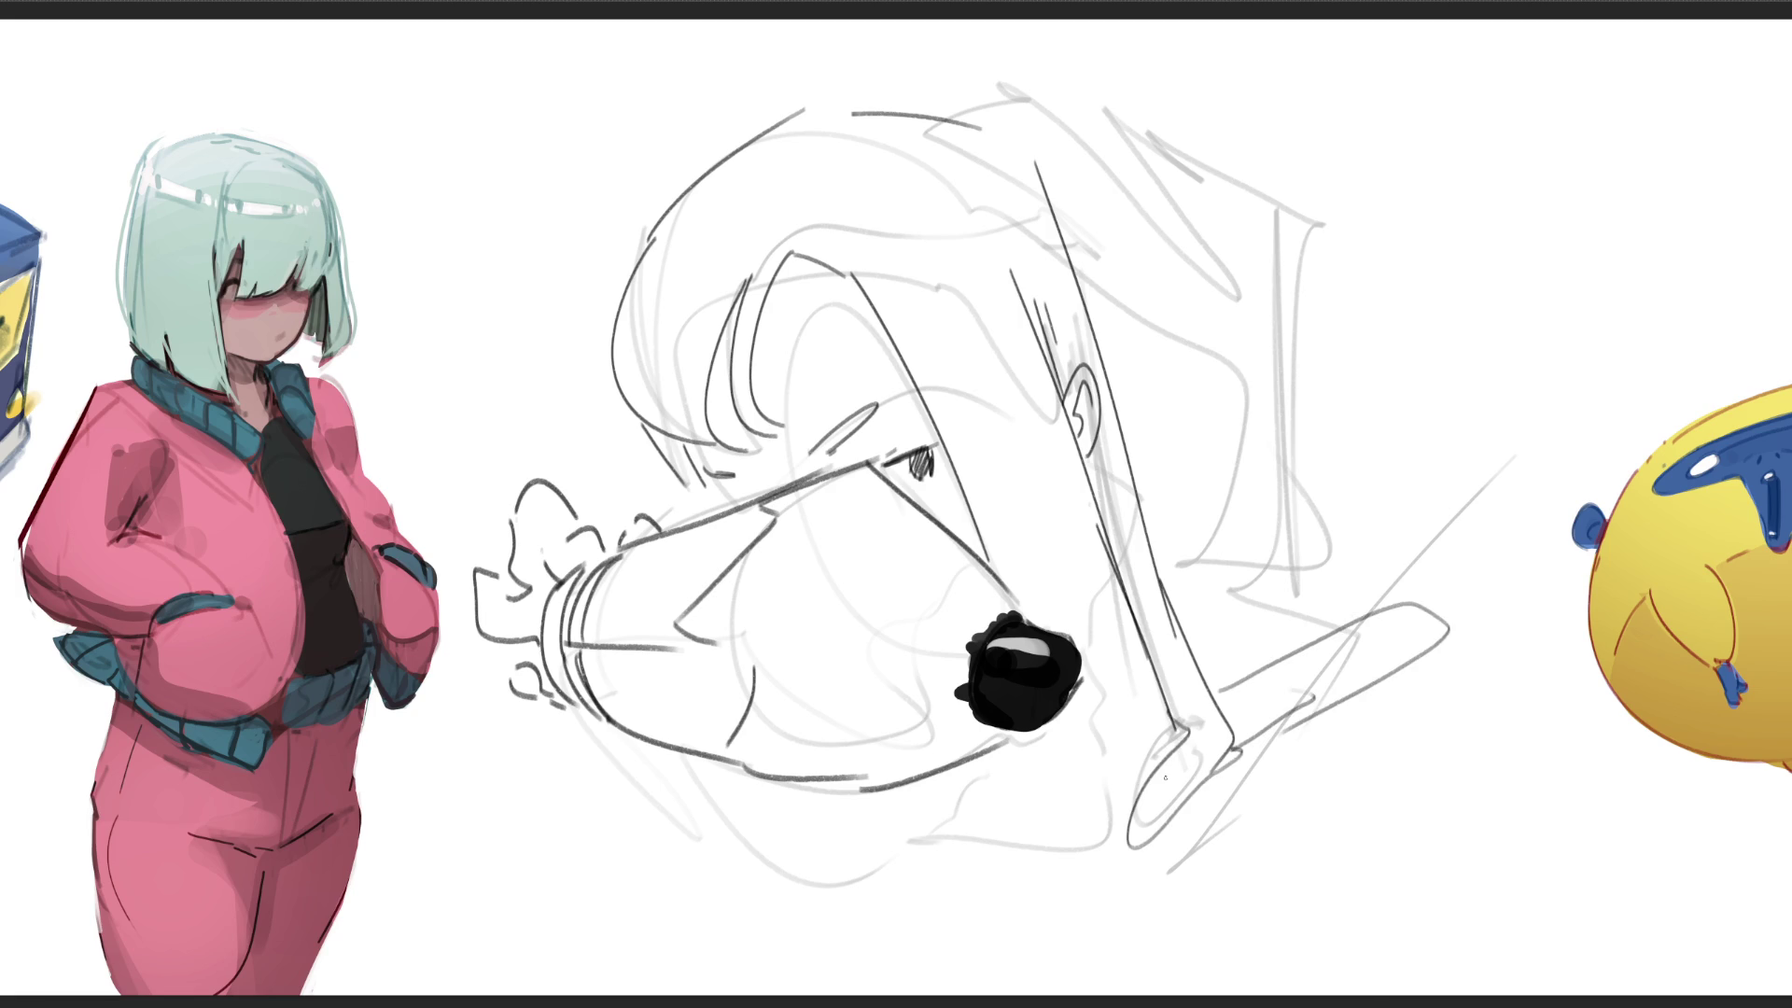
Step: Redraw the lower outline below the nose as a wider curve, darken the ankle, and curve the bottom of the jaw
{"action": "left_click_drag", "start_coordinate": [1035, 720], "coordinate": [1141, 940]}
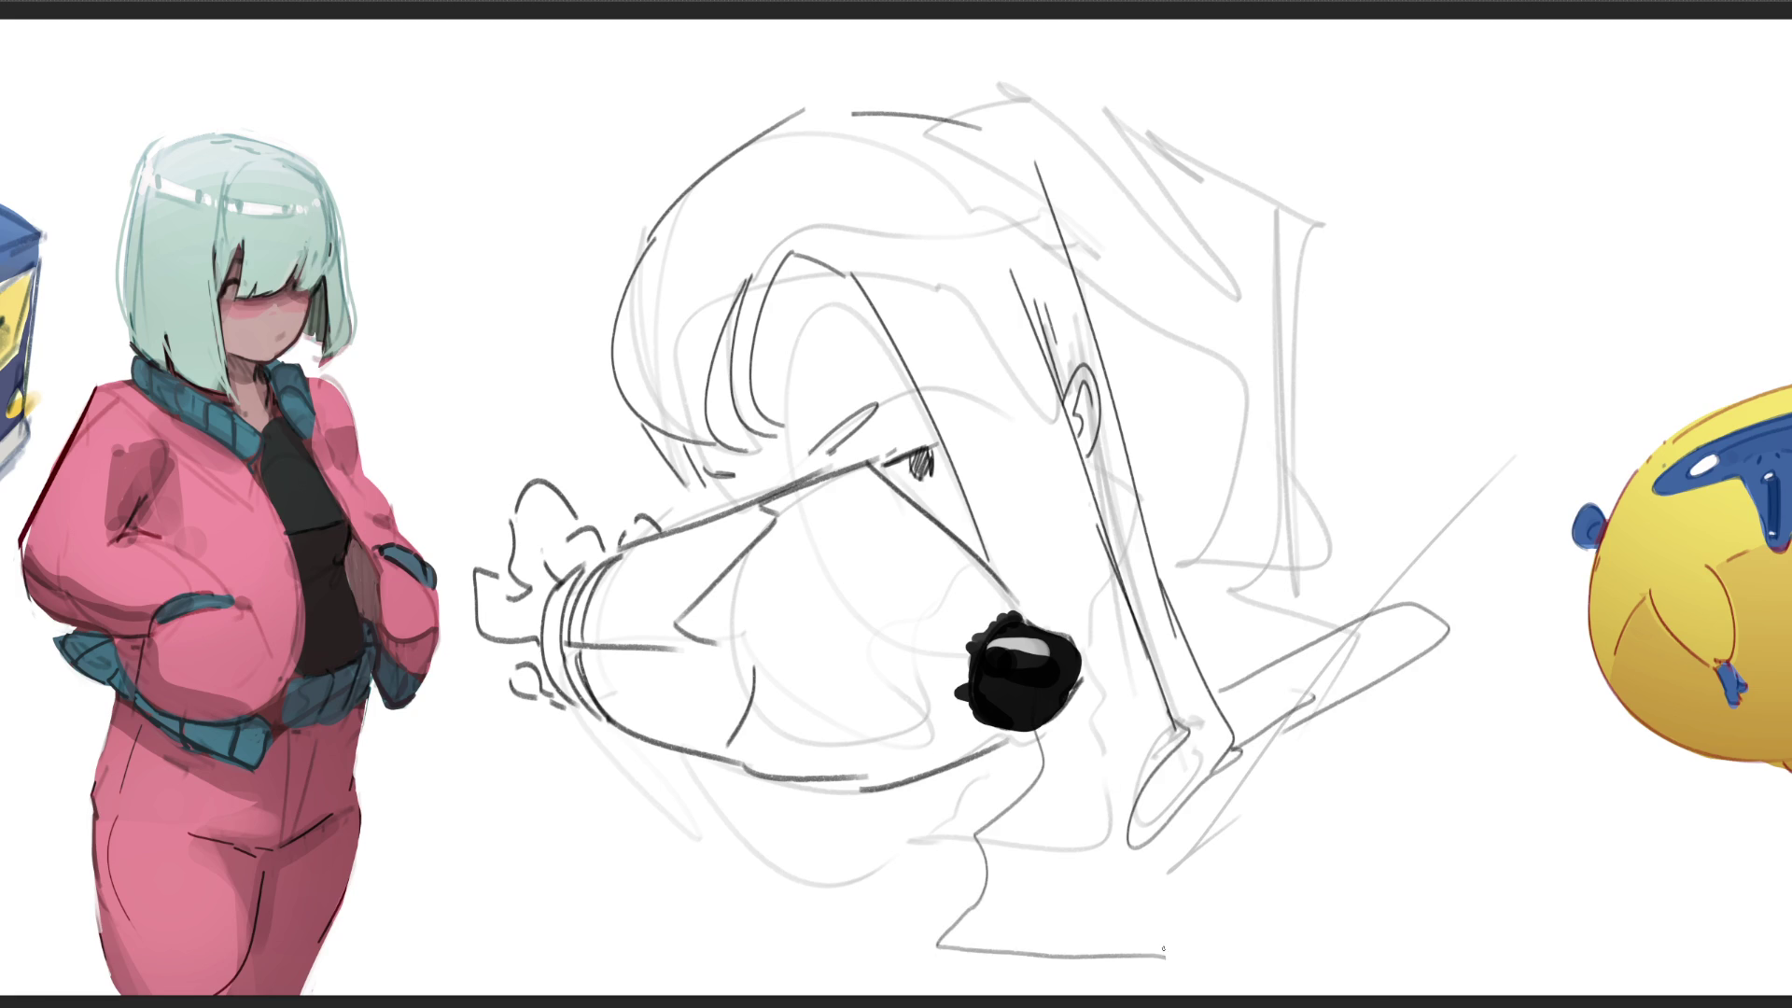
{"action": "key", "text": "ctrl+z"}
{"action": "mouse_move", "coordinate": [1036, 730]}
{"action": "left_mouse_down"}
{"action": "mouse_move", "coordinate": [916, 917]}
{"action": "mouse_move", "coordinate": [1162, 941]}
{"action": "mouse_move", "coordinate": [1240, 754]}
{"action": "mouse_move", "coordinate": [1109, 904]}
{"action": "mouse_move", "coordinate": [1204, 827]}
{"action": "mouse_move", "coordinate": [1243, 754]}
{"action": "mouse_move", "coordinate": [1154, 927]}
{"action": "left_mouse_up"}
{"action": "left_click_drag", "start_coordinate": [1237, 753], "coordinate": [1409, 653]}
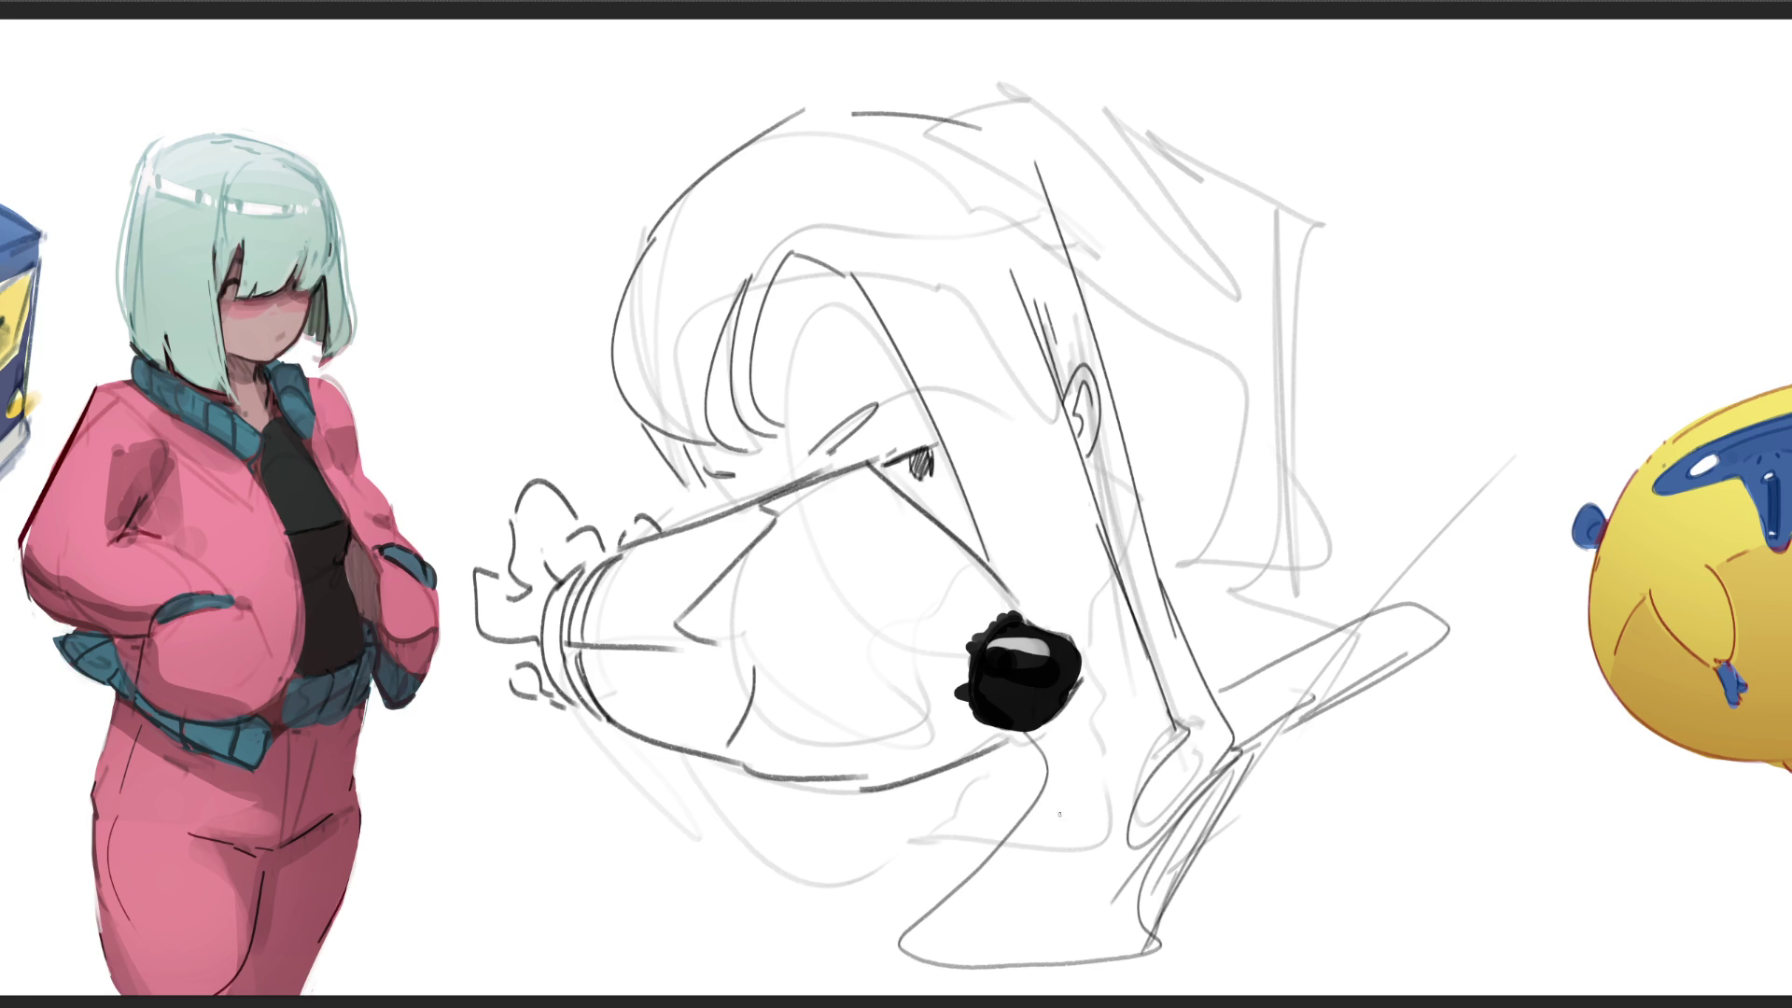
{"action": "left_click_drag", "start_coordinate": [617, 749], "coordinate": [893, 856]}
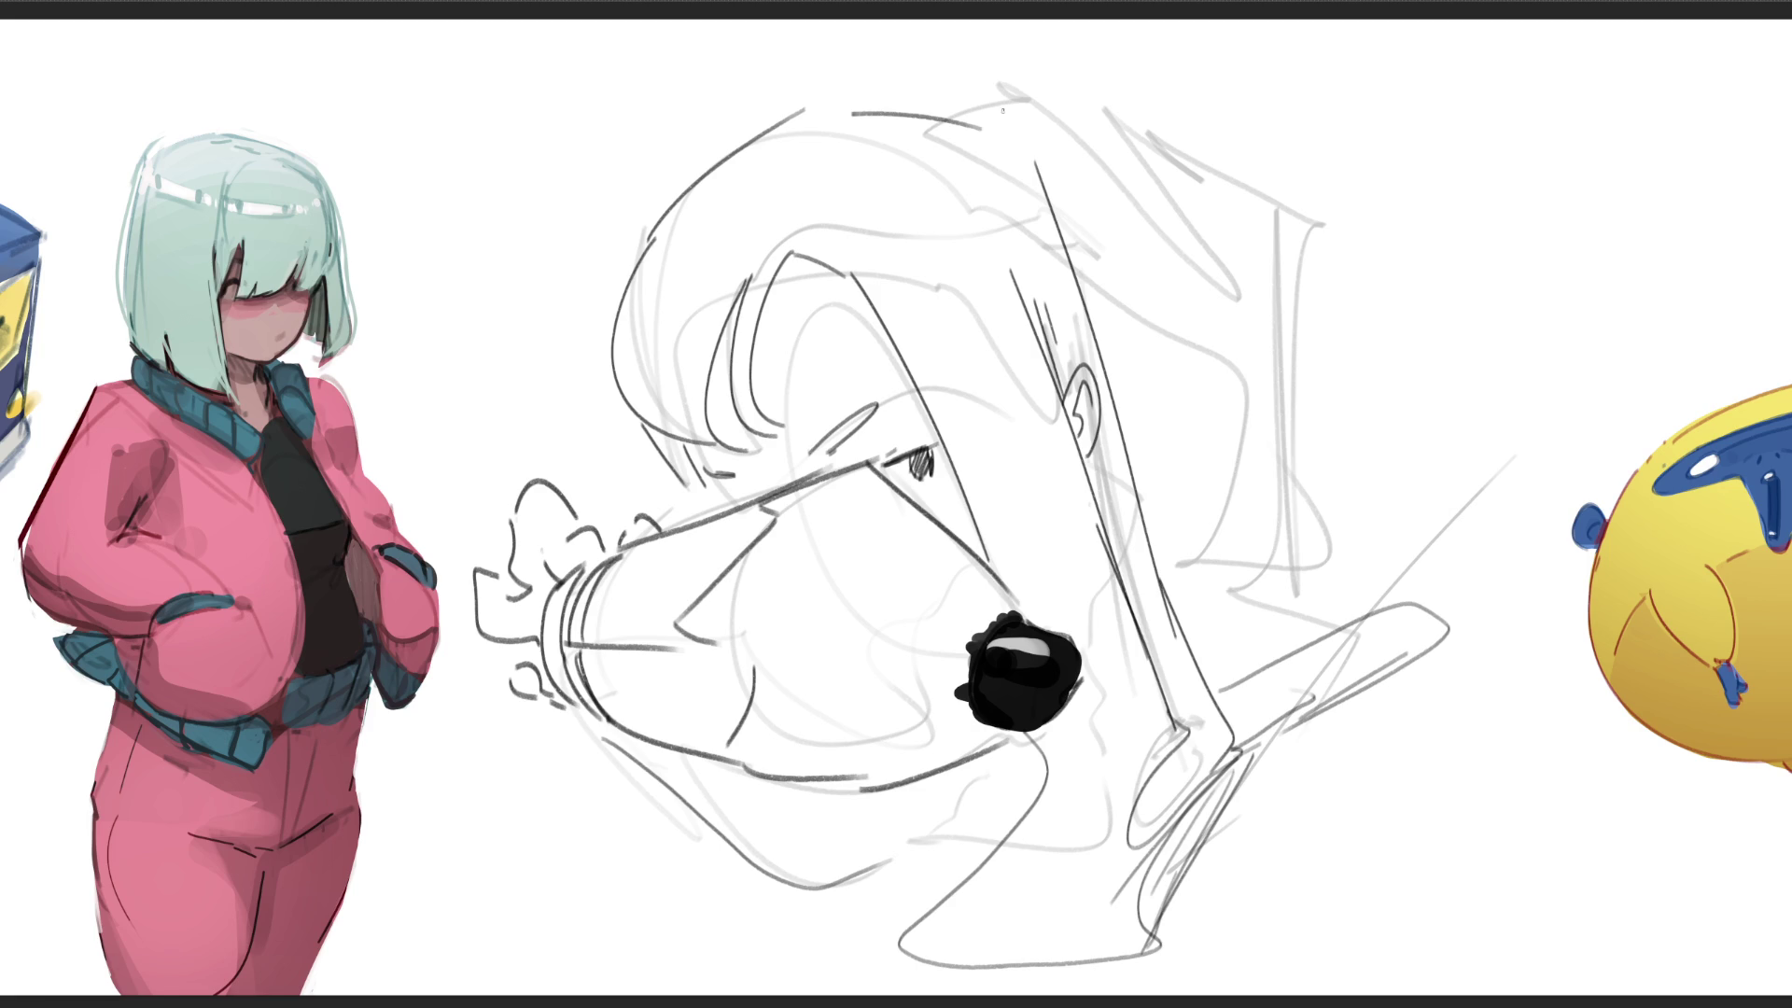
Step: Hatch along the top of the head
{"action": "left_click_drag", "start_coordinate": [951, 107], "coordinate": [1052, 180]}
{"action": "mouse_move", "coordinate": [958, 93]}
{"action": "left_mouse_down"}
{"action": "mouse_move", "coordinate": [966, 124]}
{"action": "mouse_move", "coordinate": [1028, 157]}
{"action": "left_mouse_up"}
{"action": "mouse_move", "coordinate": [948, 77]}
{"action": "left_mouse_down"}
{"action": "mouse_move", "coordinate": [952, 116]}
{"action": "mouse_move", "coordinate": [1049, 64]}
{"action": "mouse_move", "coordinate": [1246, 196]}
{"action": "left_mouse_up"}
Step: Draw the back of the head with long lines down the neck and angular strokes at lower right
{"action": "left_click_drag", "start_coordinate": [1041, 126], "coordinate": [1162, 566]}
{"action": "mouse_move", "coordinate": [1299, 166]}
{"action": "left_mouse_down"}
{"action": "mouse_move", "coordinate": [1328, 567]}
{"action": "mouse_move", "coordinate": [1202, 693]}
{"action": "left_mouse_up"}
{"action": "left_click_drag", "start_coordinate": [1324, 563], "coordinate": [1225, 690]}
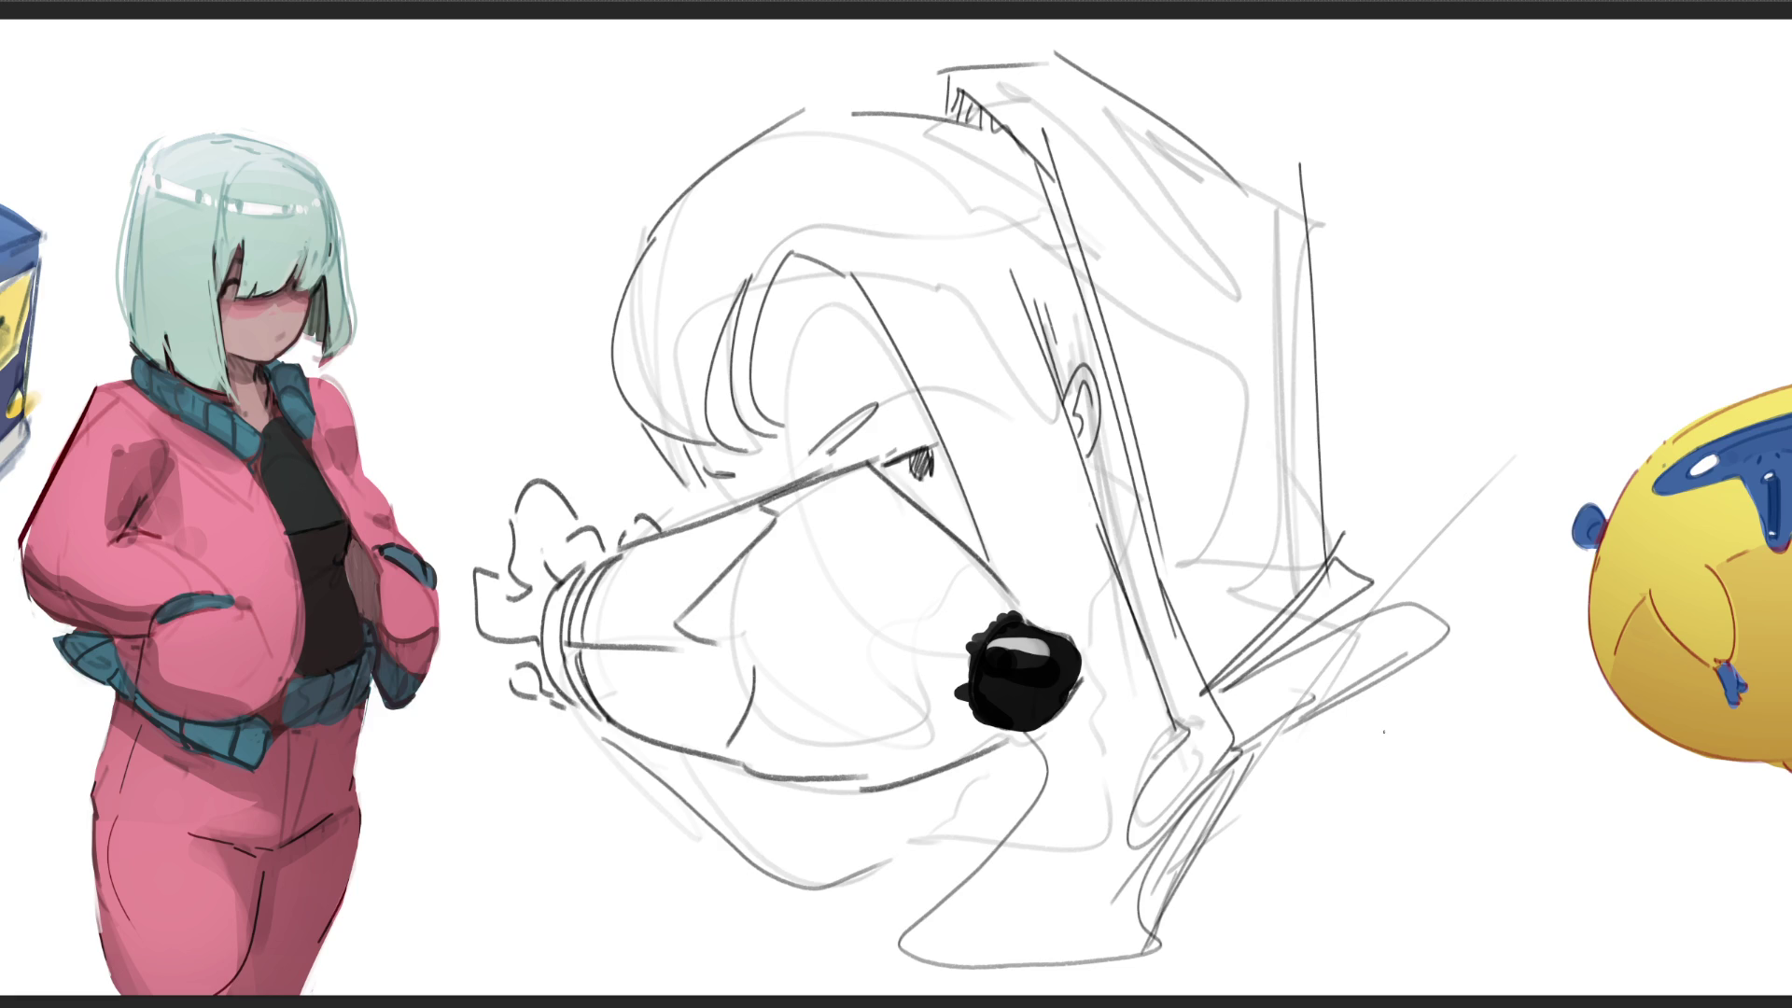
Step: Pencil a large round earcup outline over the ear
{"action": "mouse_move", "coordinate": [1039, 350]}
{"action": "left_mouse_down"}
{"action": "mouse_move", "coordinate": [1058, 329]}
{"action": "mouse_move", "coordinate": [1219, 317]}
{"action": "left_mouse_up"}
{"action": "mouse_move", "coordinate": [1034, 360]}
{"action": "left_mouse_down"}
{"action": "mouse_move", "coordinate": [1126, 286]}
{"action": "mouse_move", "coordinate": [1230, 336]}
{"action": "mouse_move", "coordinate": [1254, 414]}
{"action": "left_mouse_up"}
{"action": "left_click_drag", "start_coordinate": [1268, 429], "coordinate": [1244, 524]}
{"action": "mouse_move", "coordinate": [1043, 357]}
{"action": "left_mouse_down"}
{"action": "mouse_move", "coordinate": [1055, 479]}
{"action": "mouse_move", "coordinate": [1203, 554]}
{"action": "mouse_move", "coordinate": [1193, 575]}
{"action": "left_mouse_up"}
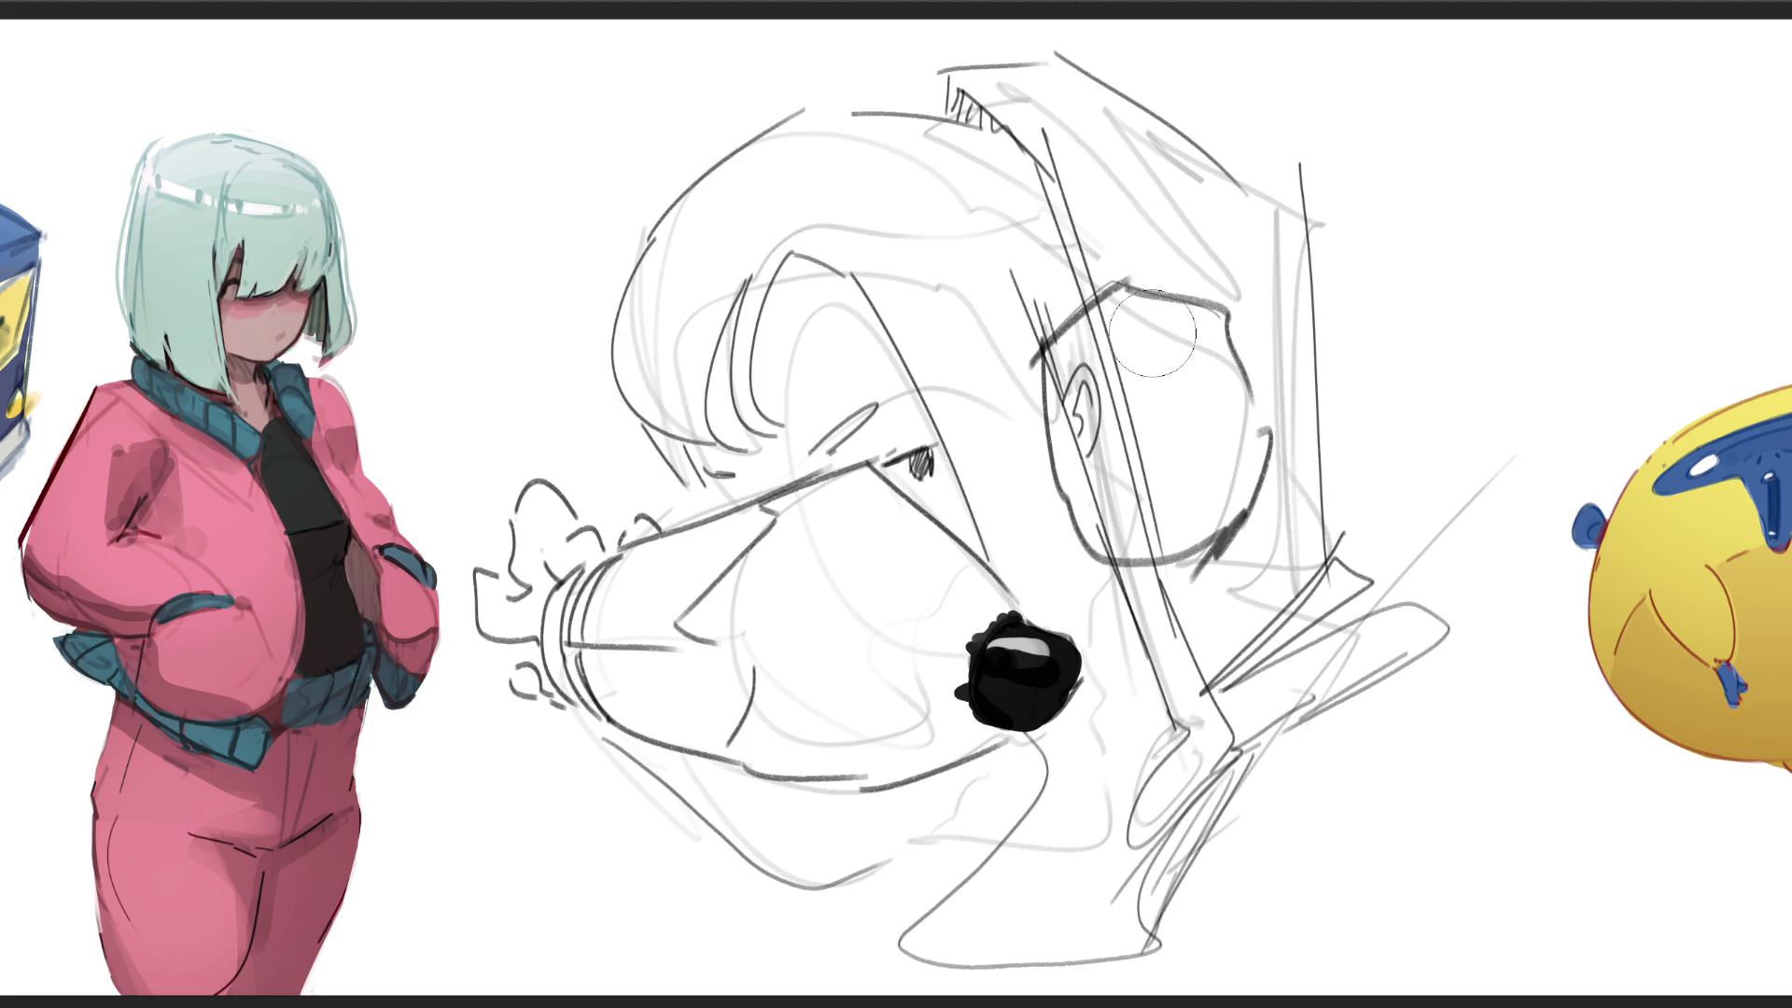
Step: Erase the old ear and lines inside the earcup
{"action": "left_click_drag", "start_coordinate": [1141, 330], "coordinate": [1106, 533]}
{"action": "mouse_move", "coordinate": [1102, 399]}
{"action": "left_mouse_down"}
{"action": "mouse_move", "coordinate": [1129, 503]}
{"action": "mouse_move", "coordinate": [1160, 490]}
{"action": "left_mouse_up"}
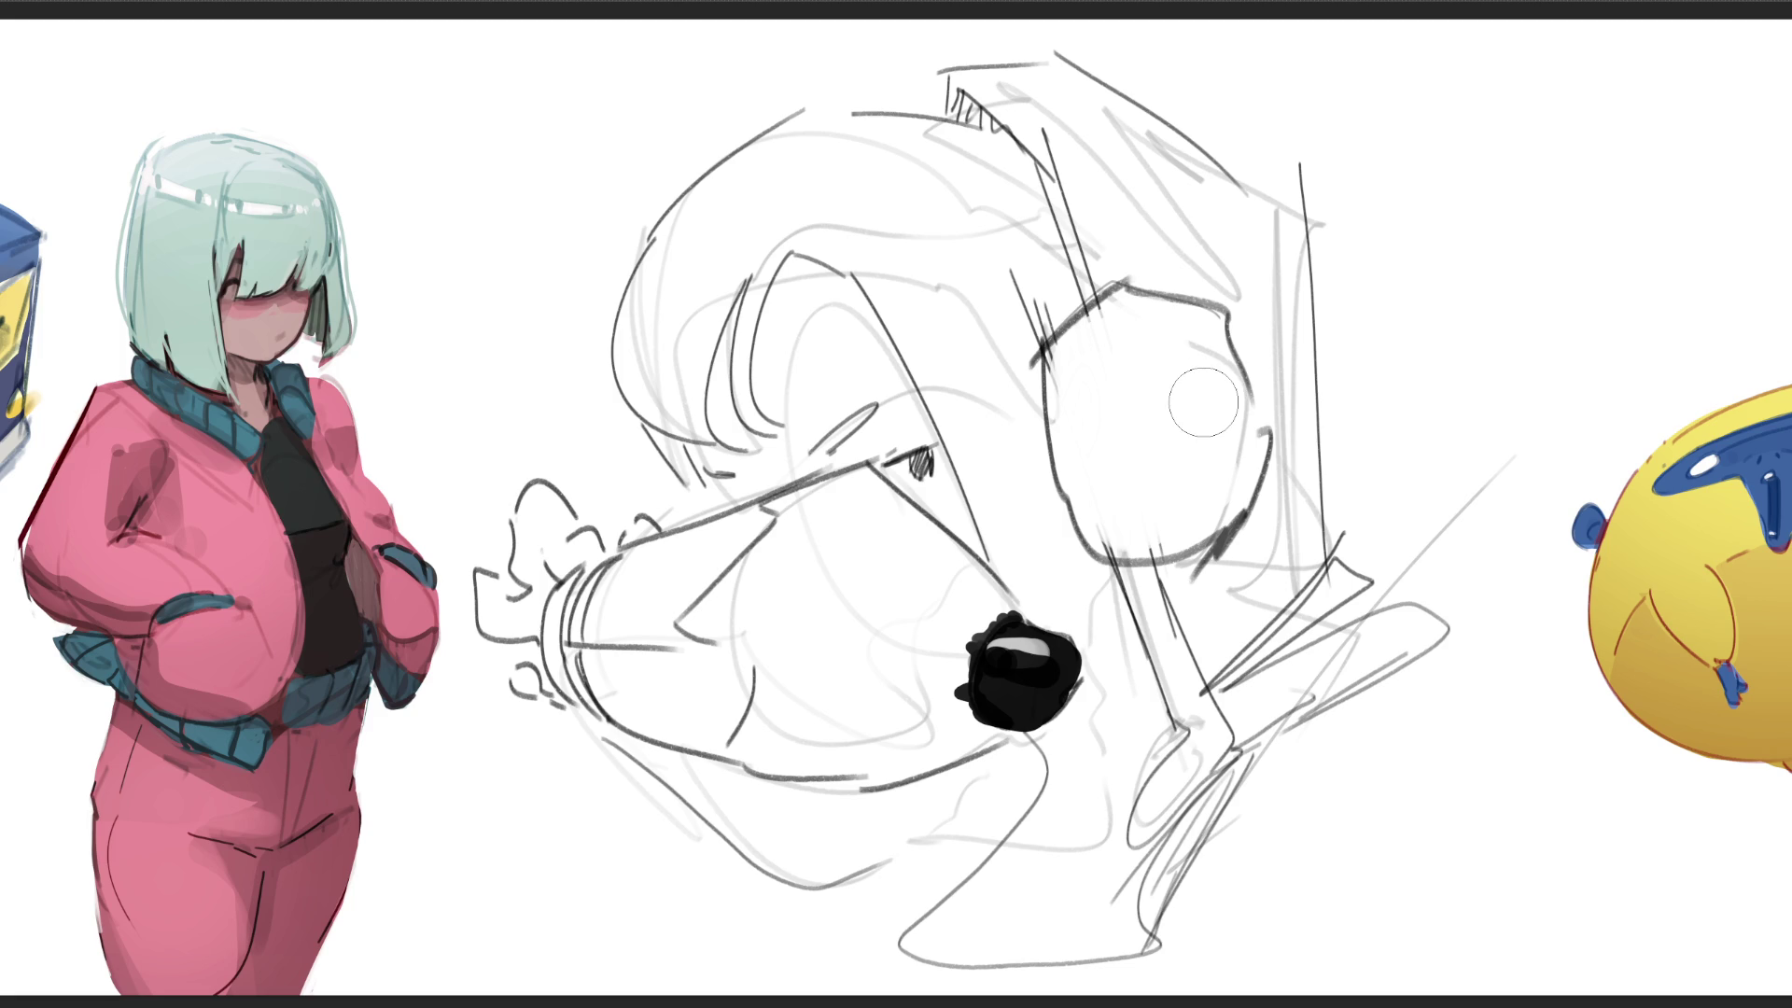
Step: Draw the headphone band's two diagonal edges rising from the earcup
{"action": "left_click_drag", "start_coordinate": [832, 70], "coordinate": [920, 145]}
{"action": "left_click_drag", "start_coordinate": [976, 210], "coordinate": [1017, 271]}
{"action": "mouse_move", "coordinate": [826, 66]}
{"action": "left_mouse_down"}
{"action": "mouse_move", "coordinate": [1059, 248]}
{"action": "mouse_move", "coordinate": [1046, 325]}
{"action": "left_mouse_up"}
{"action": "left_click_drag", "start_coordinate": [1068, 247], "coordinate": [1089, 292]}
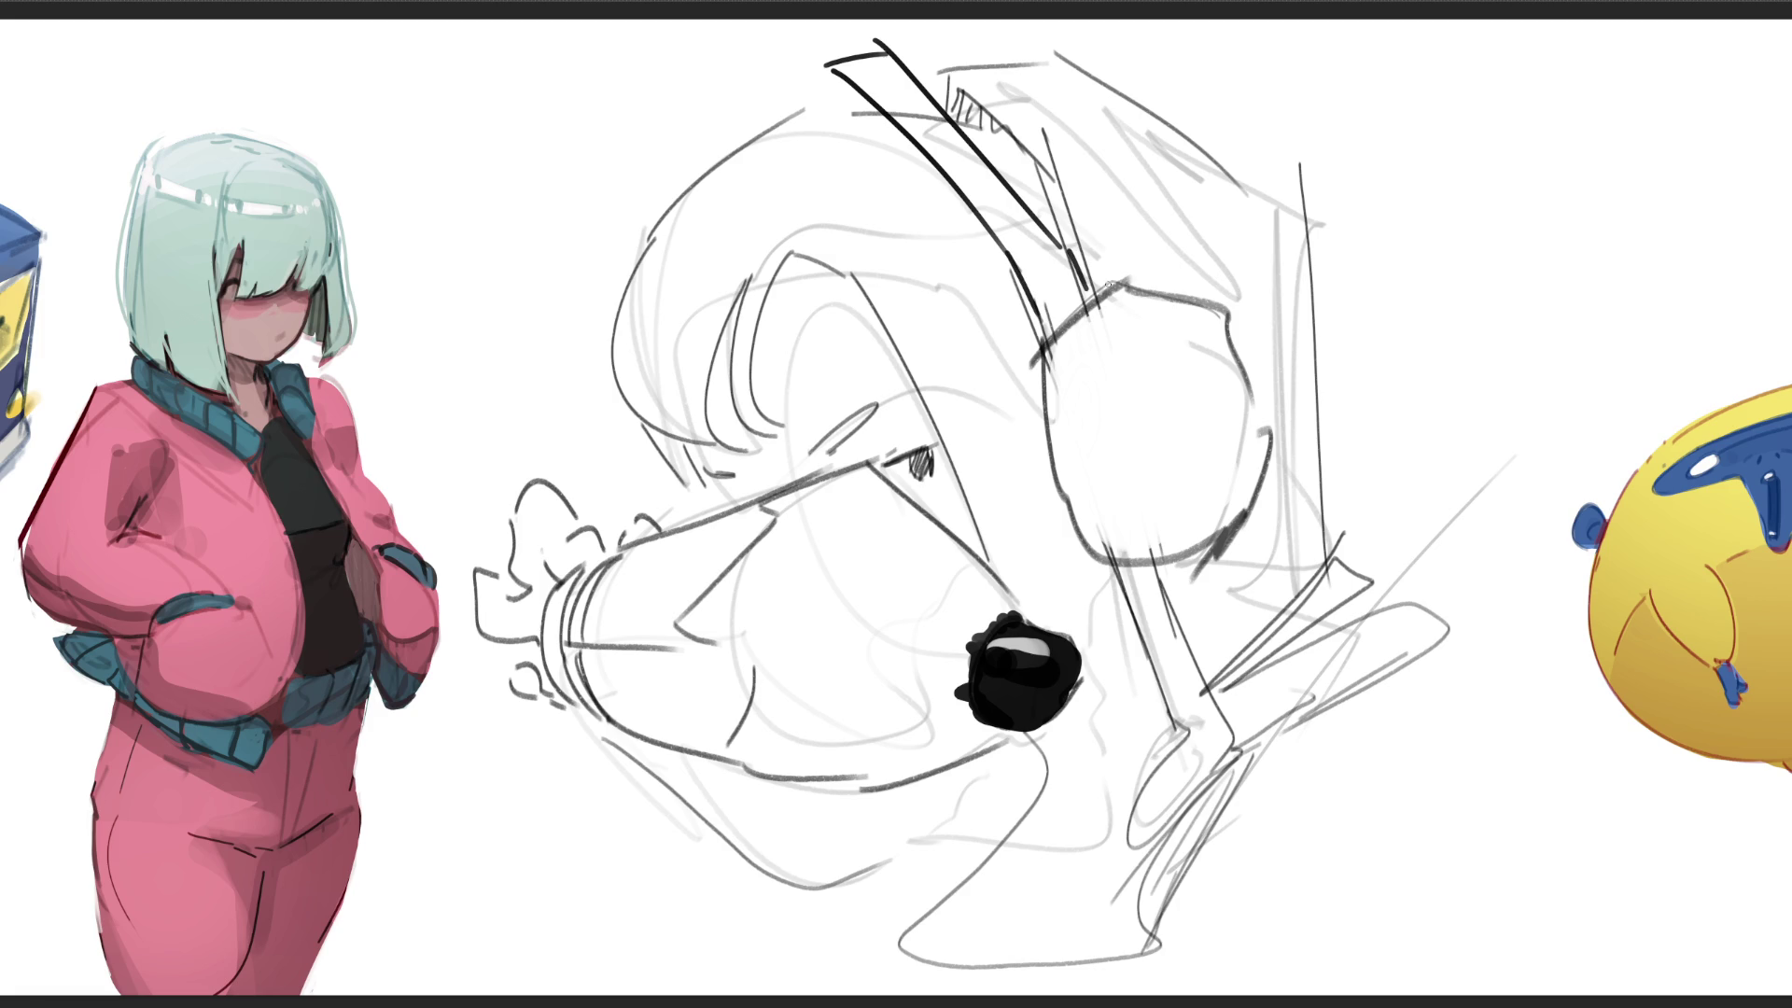
Step: Draw the band's outer line over the head with hatching beside it, and a tongue below the nose
{"action": "left_click_drag", "start_coordinate": [821, 56], "coordinate": [712, 173]}
{"action": "mouse_move", "coordinate": [835, 89]}
{"action": "left_mouse_down"}
{"action": "mouse_move", "coordinate": [856, 109]}
{"action": "mouse_move", "coordinate": [814, 102]}
{"action": "mouse_move", "coordinate": [849, 73]}
{"action": "left_mouse_up"}
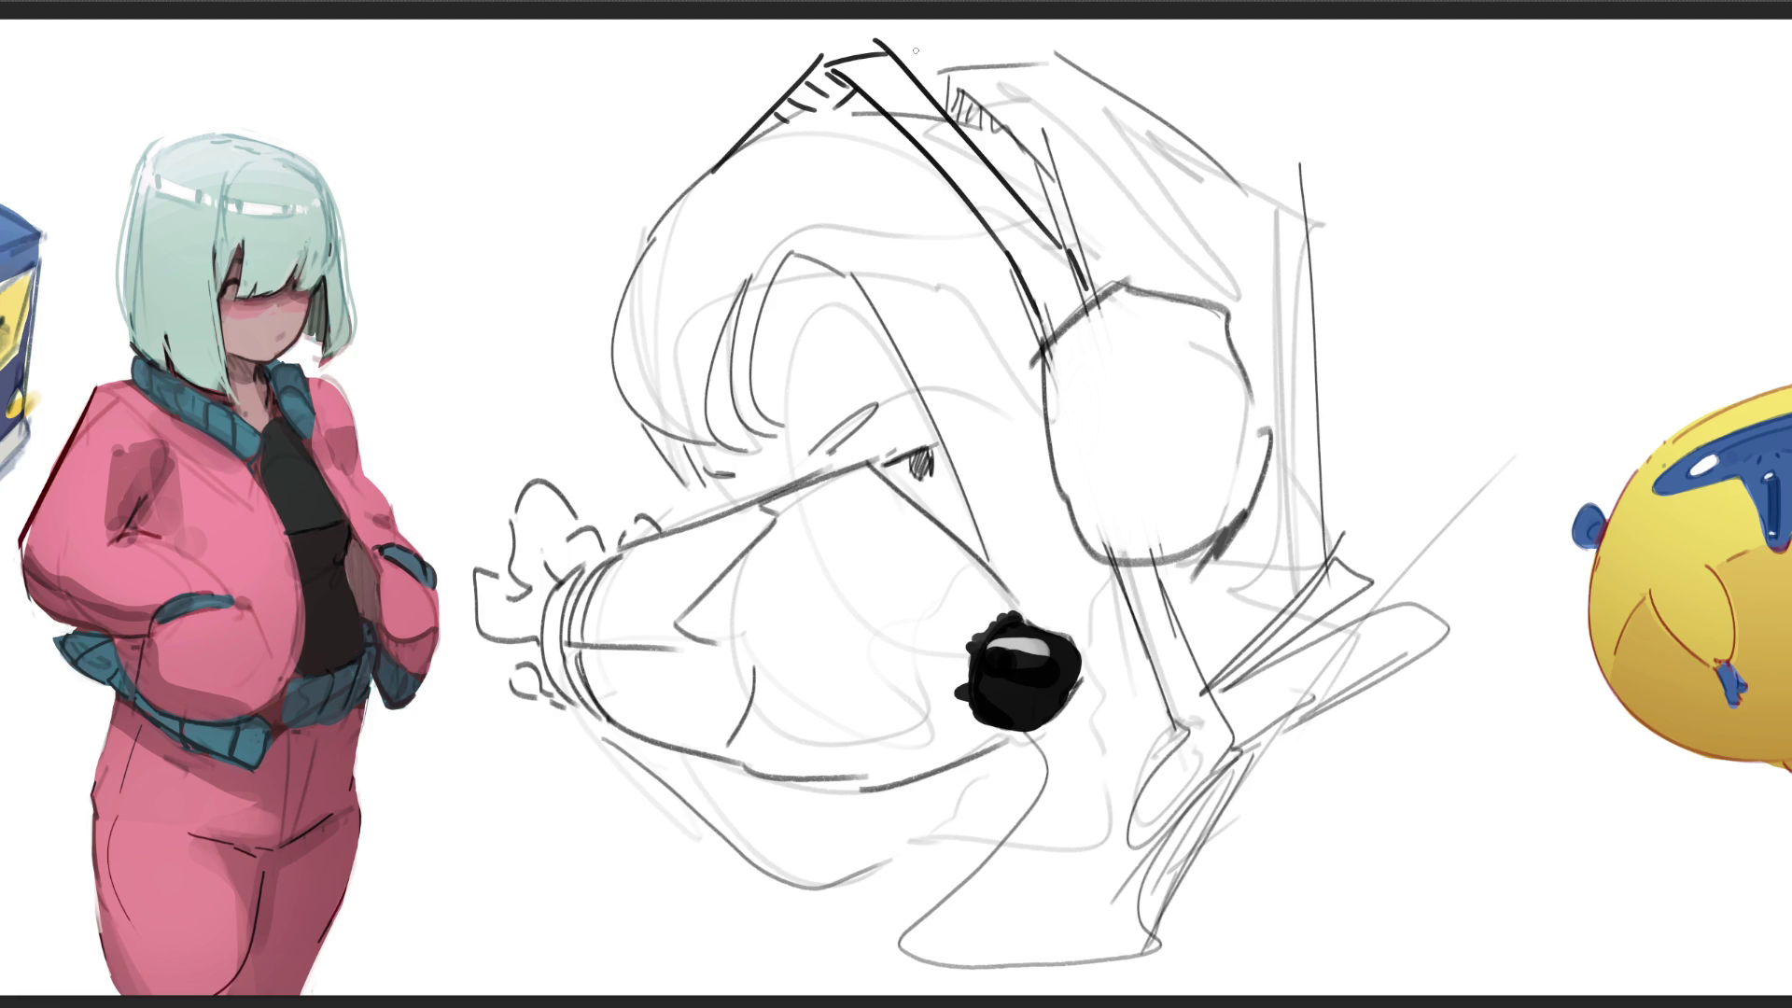
{"action": "left_click_drag", "start_coordinate": [929, 781], "coordinate": [980, 765]}
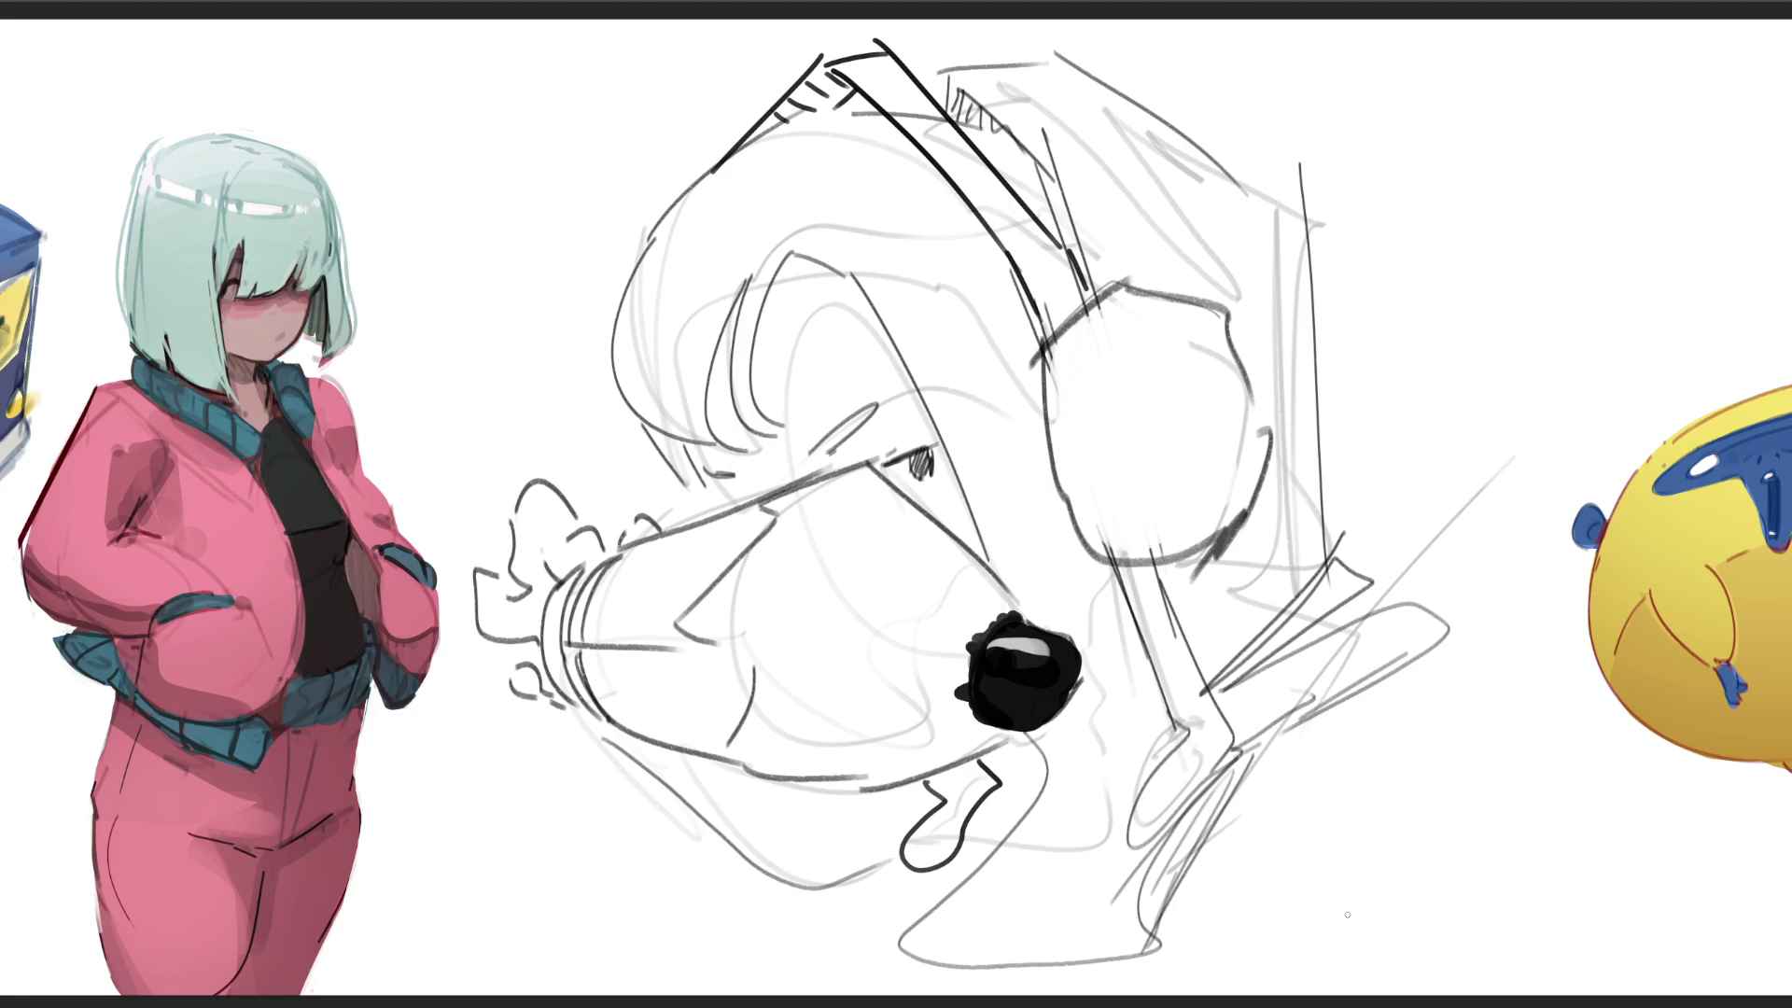
Step: Draw the back of the head with a tall arc and a small ear loop
{"action": "left_click_drag", "start_coordinate": [1215, 142], "coordinate": [1351, 568]}
{"action": "left_click_drag", "start_coordinate": [1321, 207], "coordinate": [1393, 576]}
{"action": "left_click_drag", "start_coordinate": [1455, 484], "coordinate": [1488, 493]}
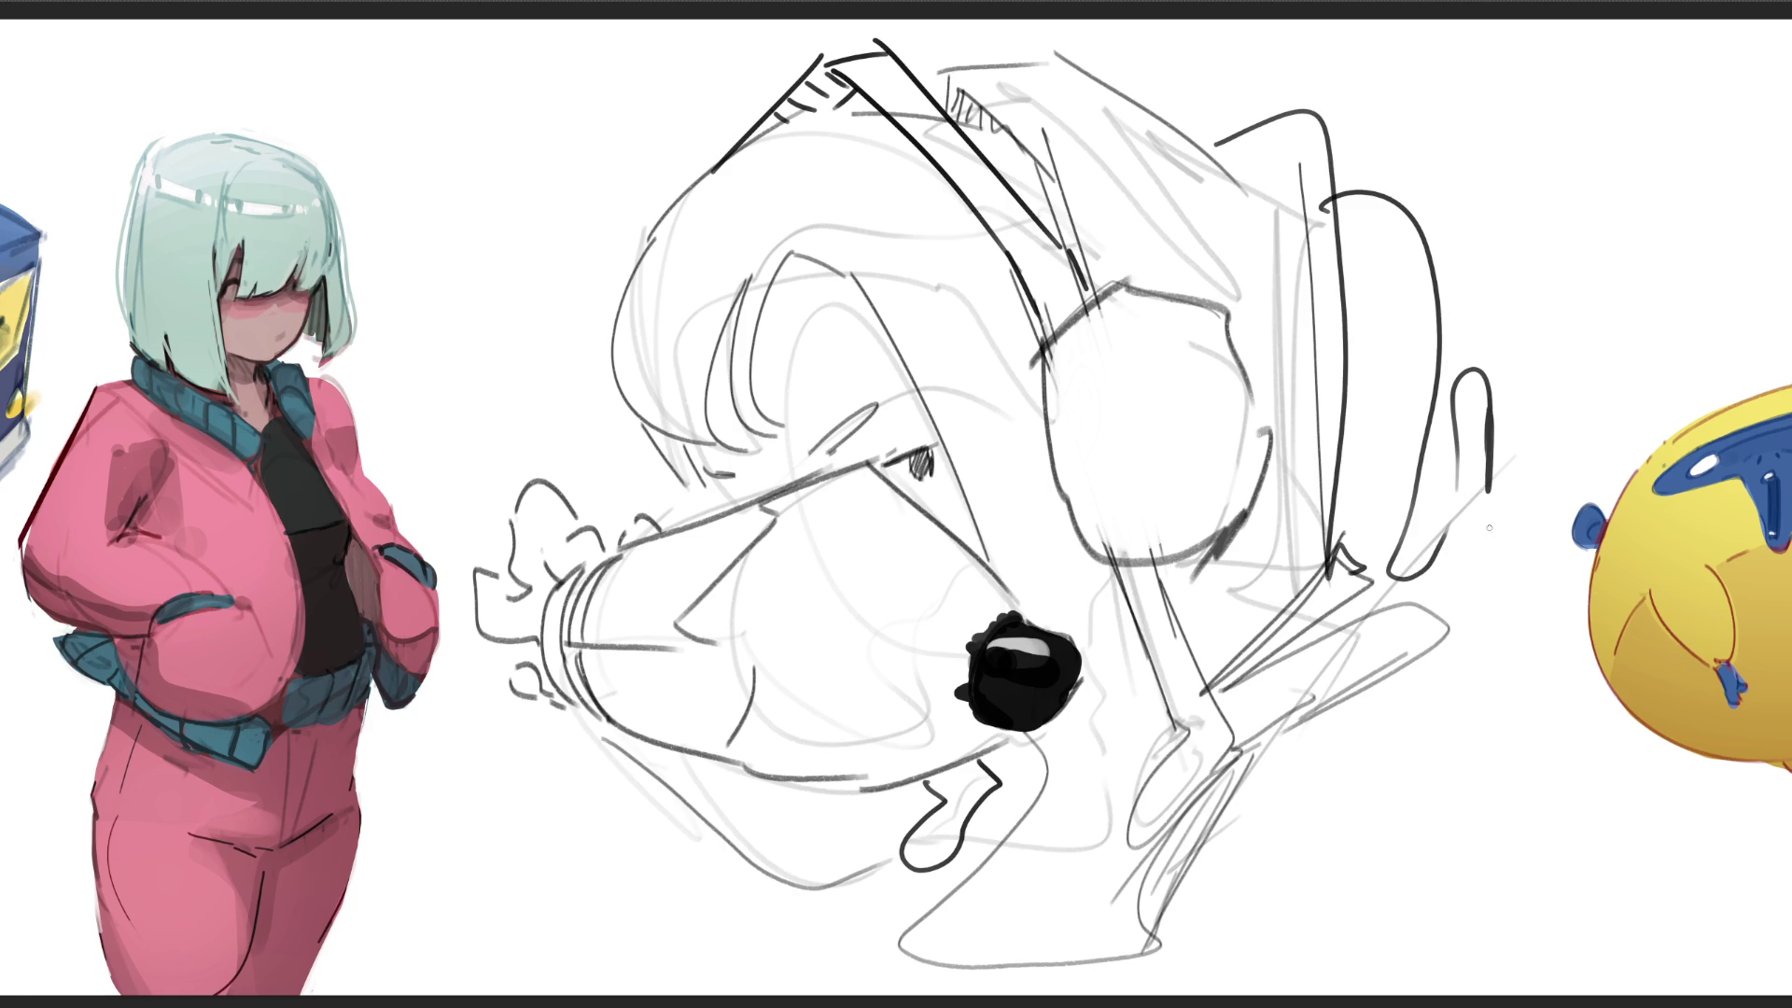
Step: Fade the lower part of the tall arc, redraw the ear over it, and add grey marks inside the earcup
{"action": "key", "text": "e"}
{"action": "left_click_drag", "start_coordinate": [1439, 357], "coordinate": [1400, 527]}
{"action": "left_click_drag", "start_coordinate": [1355, 375], "coordinate": [1428, 404]}
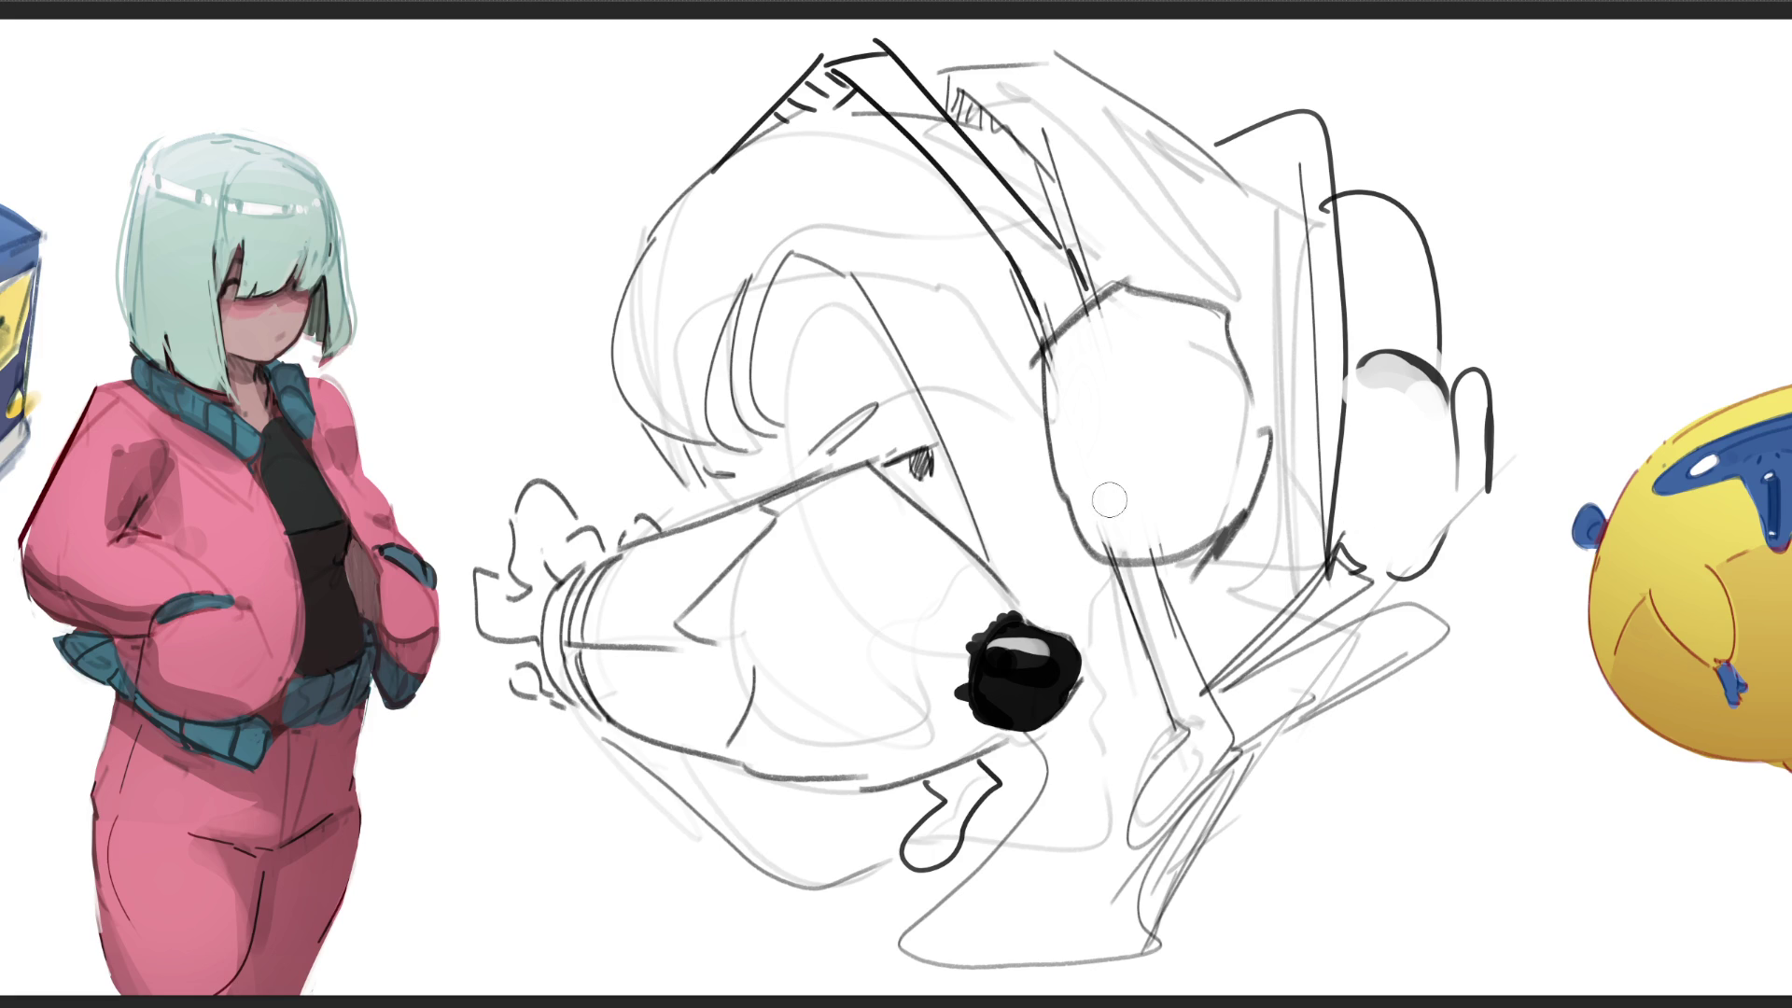
{"action": "mouse_move", "coordinate": [1062, 480]}
{"action": "left_mouse_down"}
{"action": "mouse_move", "coordinate": [1108, 492]}
{"action": "mouse_move", "coordinate": [1222, 440]}
{"action": "left_mouse_up"}
Step: Shade the lower half of the near earcup dark grey, then reduce the brush size
{"action": "left_click_drag", "start_coordinate": [1240, 430], "coordinate": [1270, 432]}
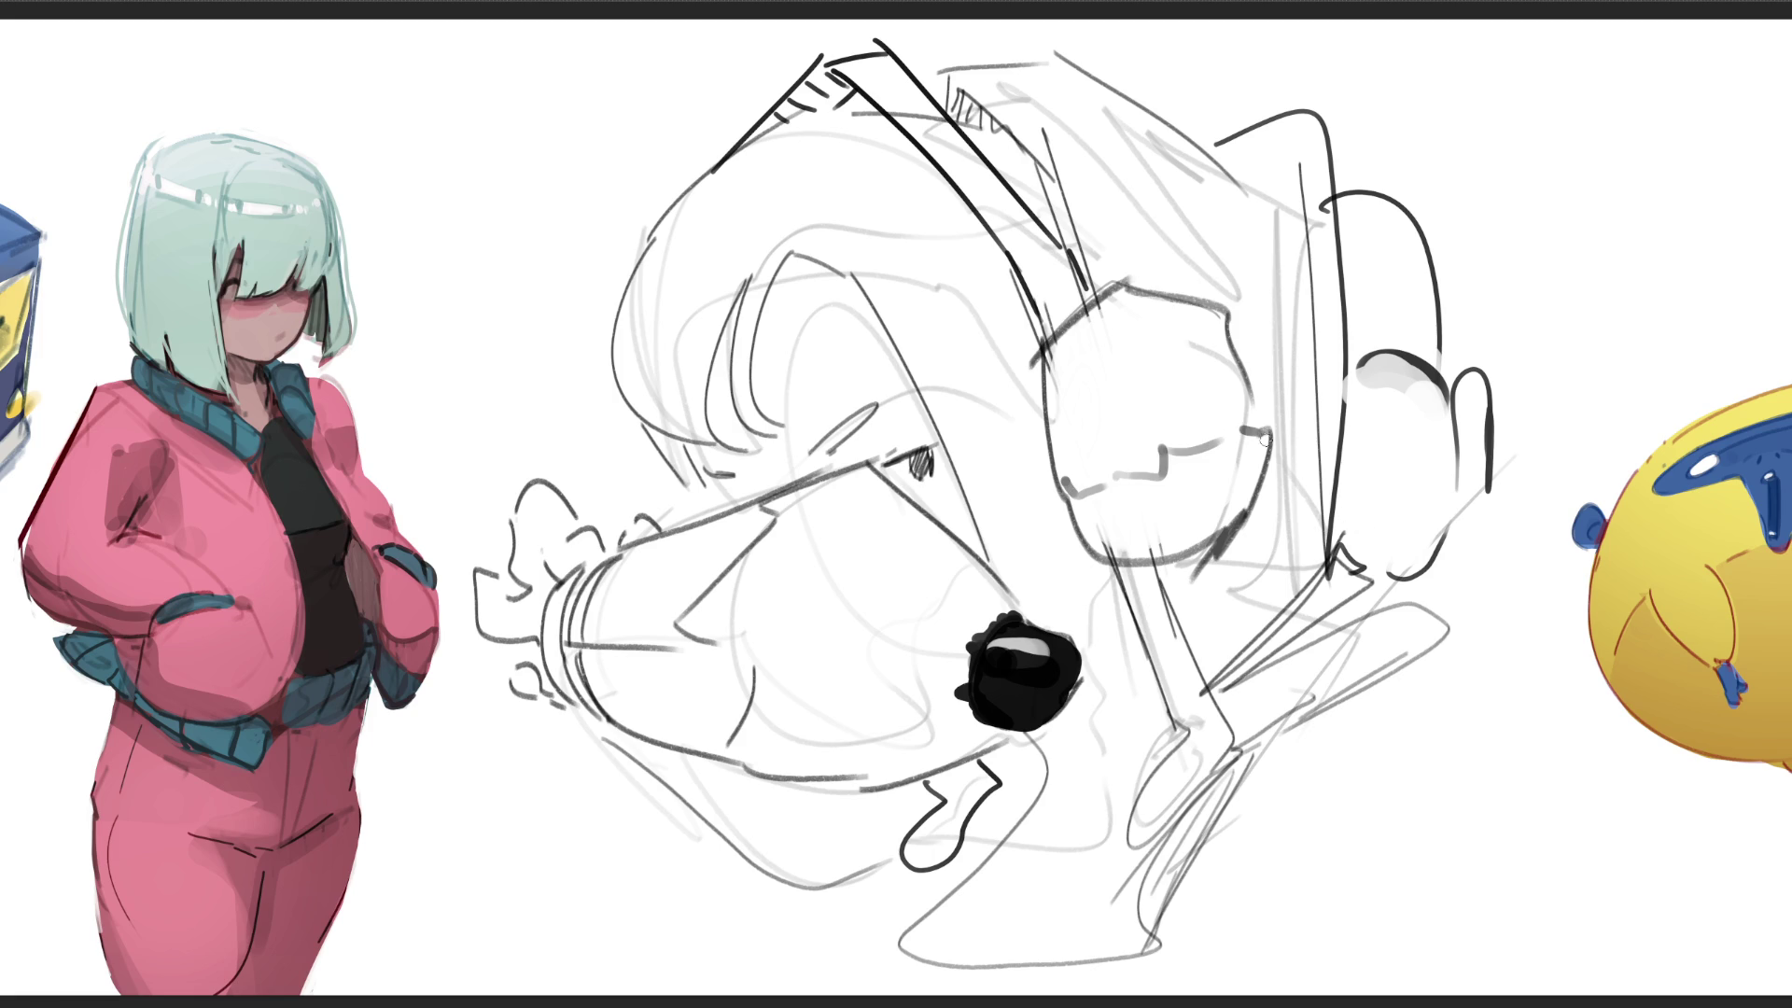
{"action": "mouse_move", "coordinate": [1101, 515]}
{"action": "left_mouse_down"}
{"action": "mouse_move", "coordinate": [1190, 511]}
{"action": "mouse_move", "coordinate": [1252, 469]}
{"action": "left_mouse_up"}
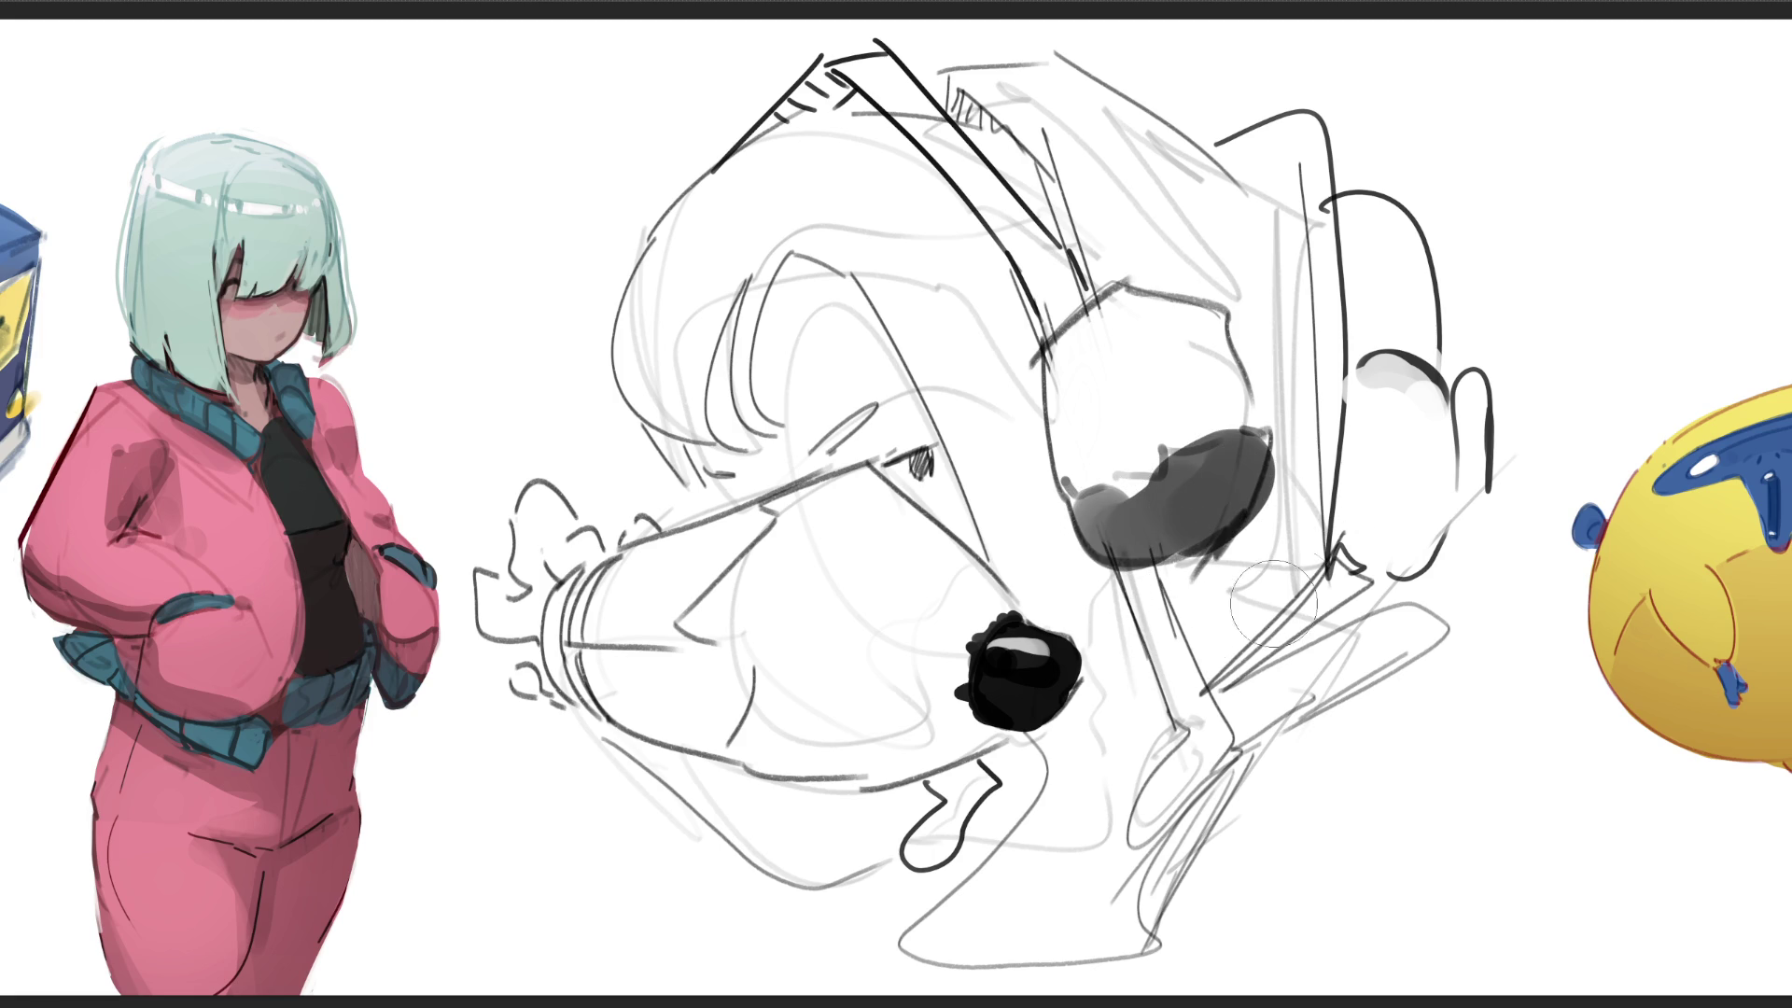
{"action": "key", "text": "bracketleft"}
{"action": "key", "text": "bracketleft"}
{"action": "key", "text": "bracketleft"}
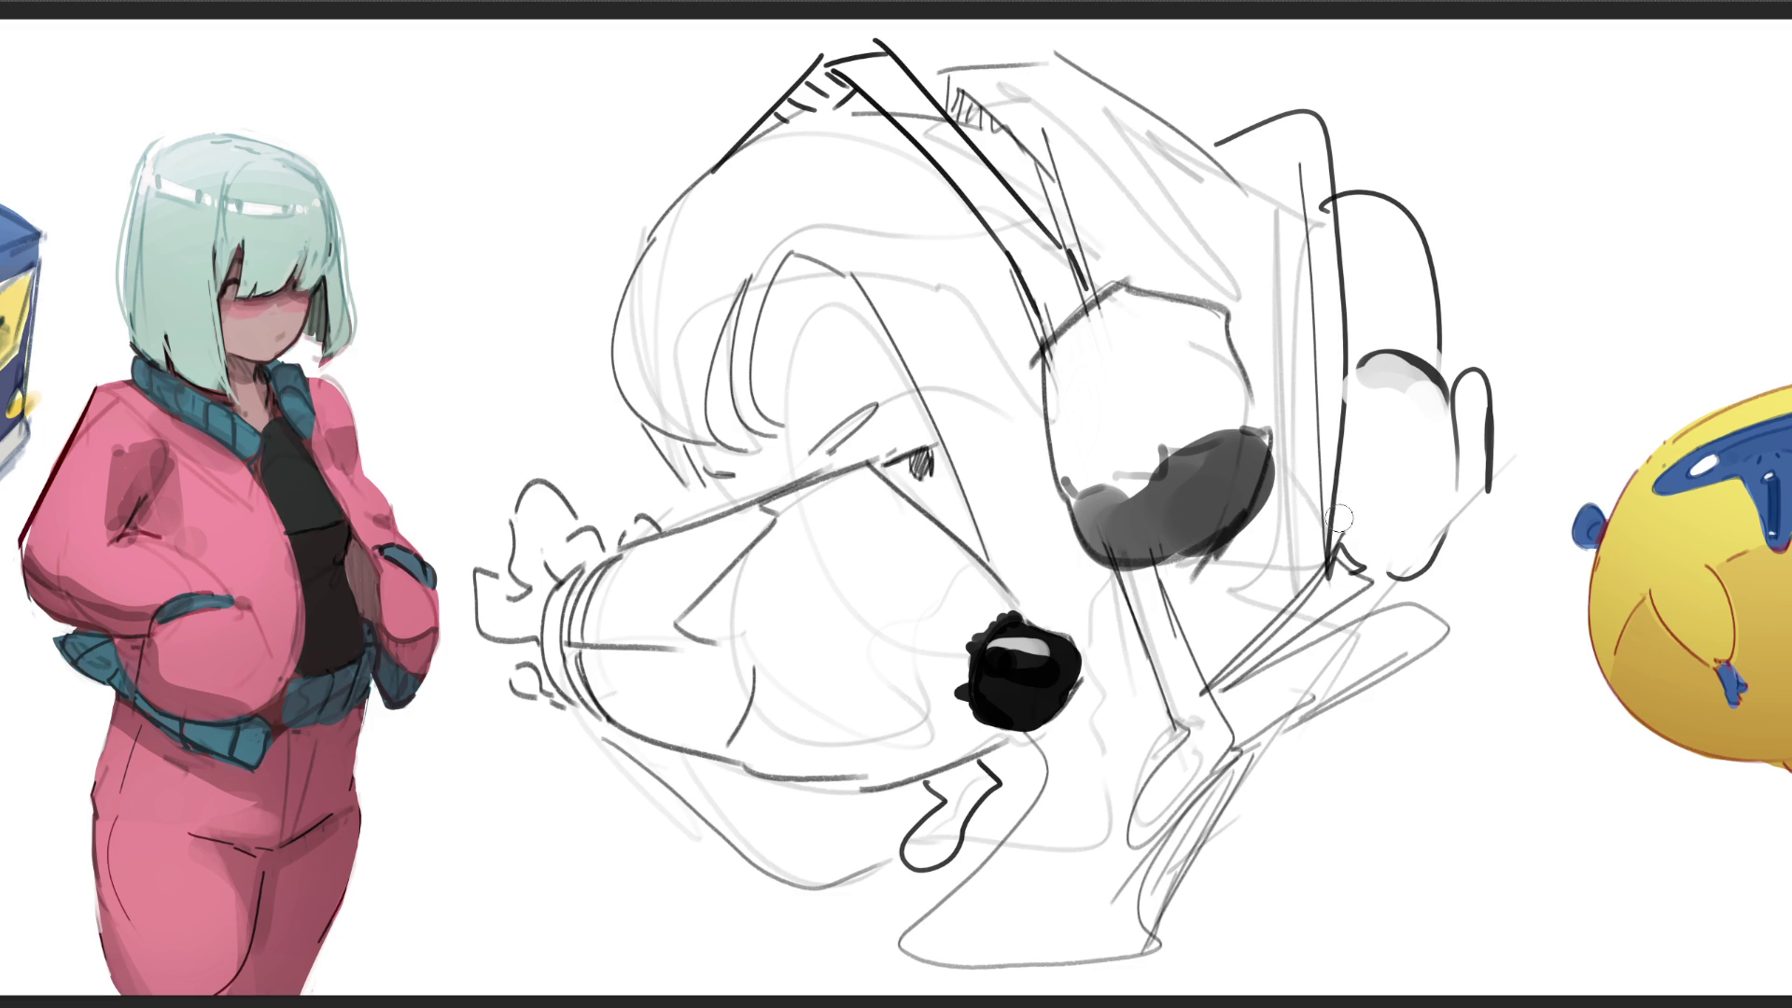